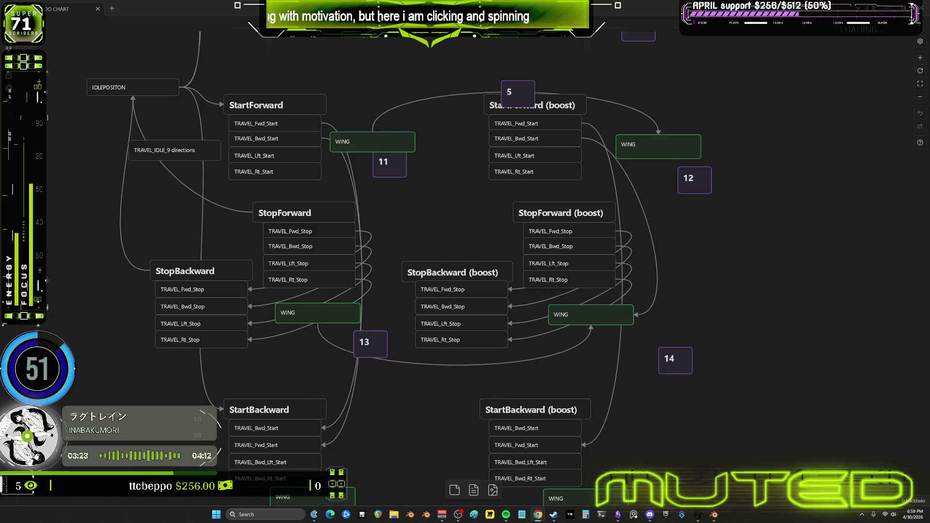
- Select both Travel_BS pivot card pairs and change their colour from red to green
{"action": "mouse_move", "coordinate": [441, 291]}
{"action": "middle_mouse_down"}
{"action": "mouse_move", "coordinate": [460, 142]}
{"action": "mouse_move", "coordinate": [502, 209]}
{"action": "mouse_move", "coordinate": [502, 374]}
{"action": "middle_mouse_up"}
{"action": "scroll", "coordinate": [502, 374], "scroll_direction": "up", "scroll_amount": 5}
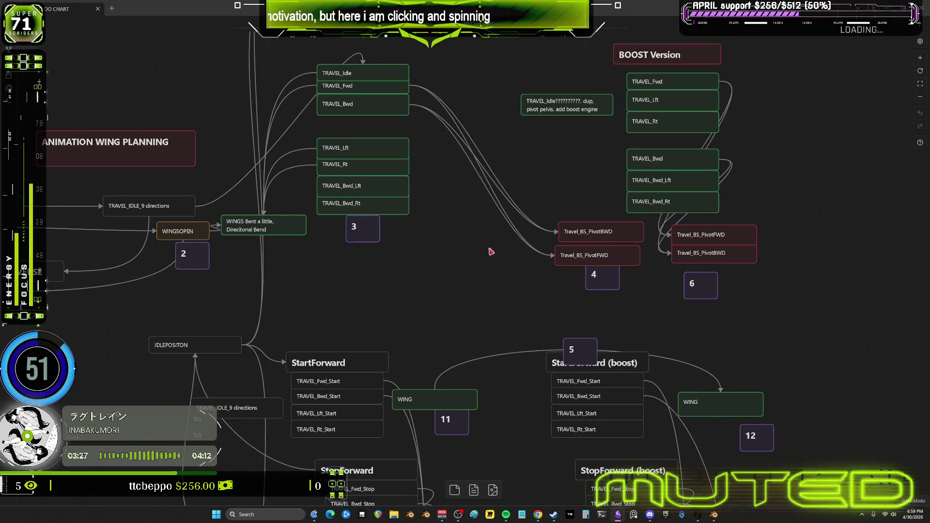
{"action": "scroll", "coordinate": [575, 230], "scroll_direction": "down", "scroll_amount": 1}
{"action": "left_click", "coordinate": [575, 229]}
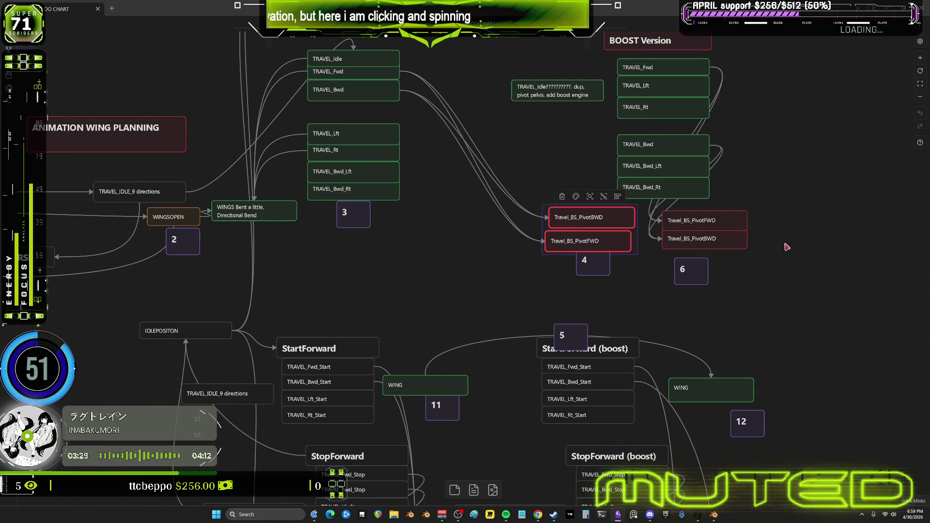
{"action": "left_click_drag", "start_coordinate": [785, 249], "coordinate": [660, 197], "text": "shift"}
{"action": "scroll", "coordinate": [610, 146], "scroll_direction": "down", "scroll_amount": 1}
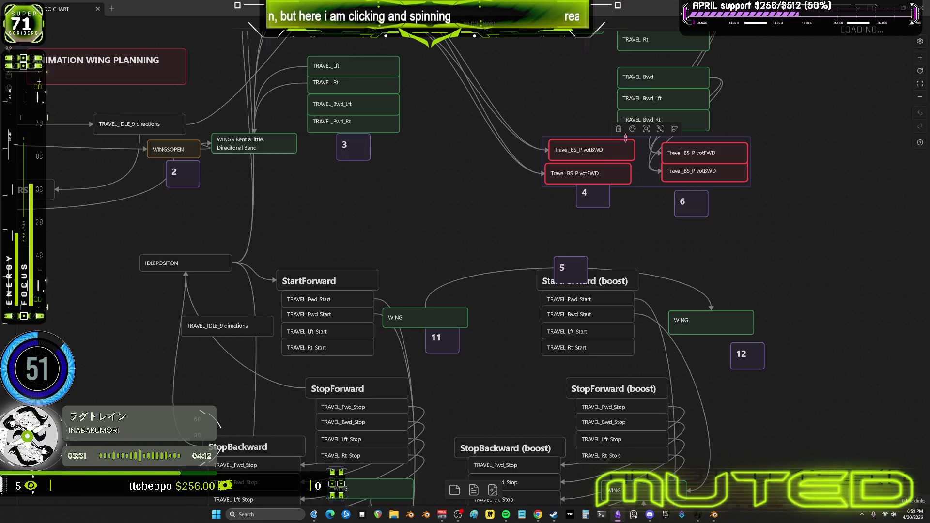
{"action": "left_click", "coordinate": [632, 129]}
{"action": "left_click", "coordinate": [640, 146]}
- Pan across the TRAVEL_IDLE_START, to-do notes, idle-to-forward, start/stop and boost nodes
{"action": "middle_click_drag", "start_coordinate": [735, 214], "coordinate": [902, 336]}
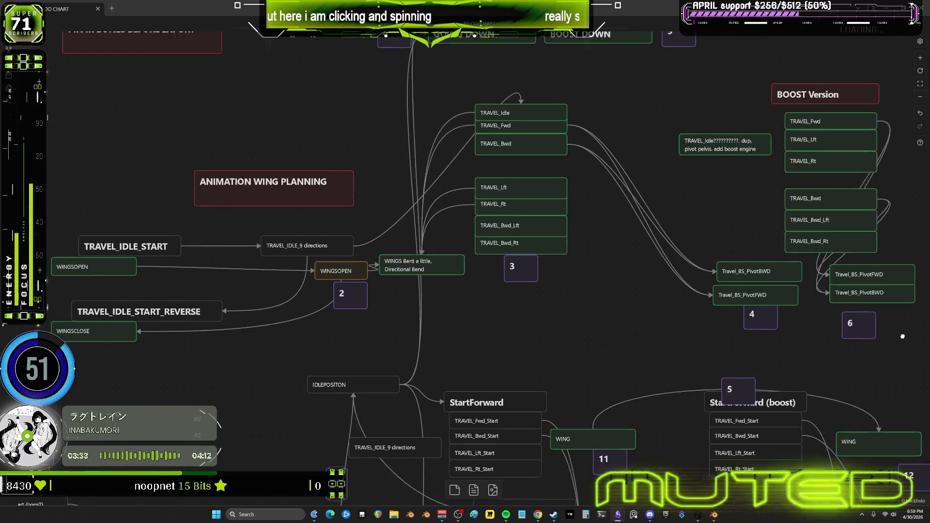
{"action": "scroll", "coordinate": [903, 336], "scroll_direction": "up", "scroll_amount": 4}
{"action": "middle_click_drag", "start_coordinate": [542, 429], "coordinate": [751, 250]}
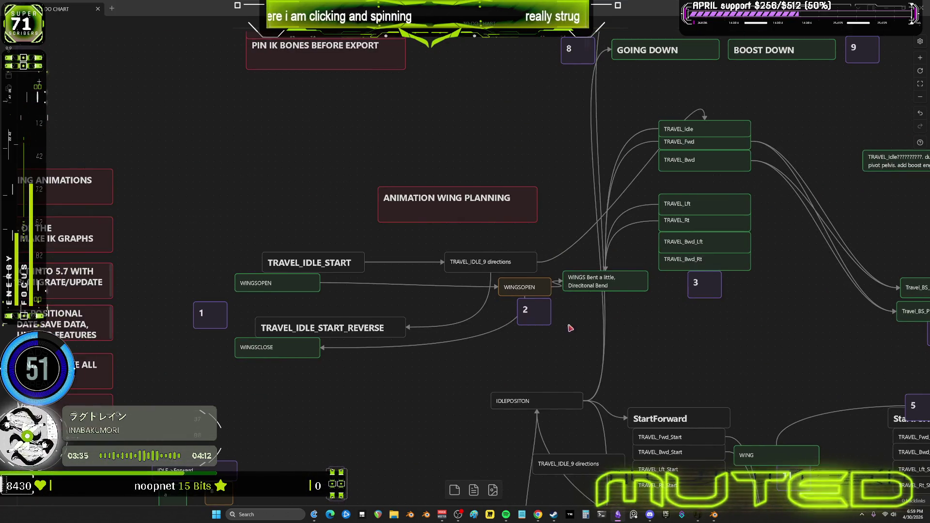
{"action": "middle_click_drag", "start_coordinate": [570, 329], "coordinate": [755, 377]}
{"action": "scroll", "coordinate": [659, 253], "scroll_direction": "down", "scroll_amount": 5}
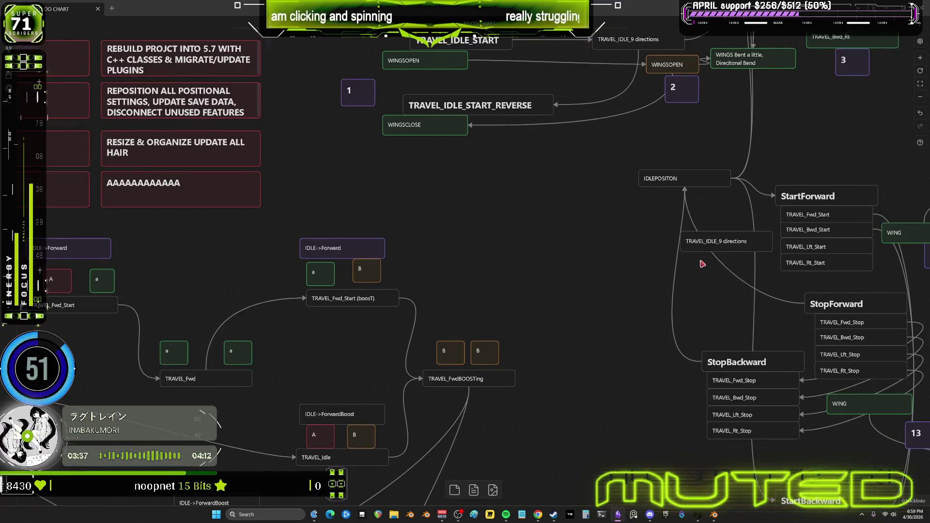
{"action": "mouse_move", "coordinate": [700, 261]}
{"action": "middle_mouse_down"}
{"action": "mouse_move", "coordinate": [443, 150]}
{"action": "mouse_move", "coordinate": [307, 153]}
{"action": "middle_mouse_up"}
{"action": "mouse_move", "coordinate": [554, 202]}
{"action": "middle_mouse_down"}
{"action": "mouse_move", "coordinate": [468, 51]}
{"action": "mouse_move", "coordinate": [492, 216]}
{"action": "mouse_move", "coordinate": [527, 327]}
{"action": "mouse_move", "coordinate": [639, 228]}
{"action": "mouse_move", "coordinate": [704, 281]}
{"action": "mouse_move", "coordinate": [567, 240]}
{"action": "mouse_move", "coordinate": [618, 214]}
{"action": "mouse_move", "coordinate": [706, 249]}
{"action": "mouse_move", "coordinate": [625, 246]}
{"action": "mouse_move", "coordinate": [598, 271]}
{"action": "mouse_move", "coordinate": [692, 210]}
{"action": "mouse_move", "coordinate": [605, 218]}
{"action": "mouse_move", "coordinate": [649, 245]}
{"action": "mouse_move", "coordinate": [635, 245]}
{"action": "mouse_move", "coordinate": [637, 213]}
{"action": "mouse_move", "coordinate": [598, 182]}
{"action": "mouse_move", "coordinate": [553, 232]}
{"action": "mouse_move", "coordinate": [775, 251]}
{"action": "mouse_move", "coordinate": [704, 310]}
{"action": "mouse_move", "coordinate": [578, 225]}
{"action": "mouse_move", "coordinate": [726, 230]}
{"action": "mouse_move", "coordinate": [747, 268]}
{"action": "mouse_move", "coordinate": [643, 230]}
{"action": "mouse_move", "coordinate": [543, 227]}
{"action": "mouse_move", "coordinate": [490, 249]}
{"action": "mouse_move", "coordinate": [537, 270]}
{"action": "mouse_move", "coordinate": [698, 293]}
{"action": "mouse_move", "coordinate": [637, 312]}
{"action": "mouse_move", "coordinate": [706, 298]}
{"action": "mouse_move", "coordinate": [638, 318]}
{"action": "mouse_move", "coordinate": [635, 334]}
{"action": "mouse_move", "coordinate": [651, 326]}
{"action": "mouse_move", "coordinate": [617, 324]}
{"action": "mouse_move", "coordinate": [673, 310]}
{"action": "mouse_move", "coordinate": [634, 324]}
{"action": "mouse_move", "coordinate": [668, 336]}
{"action": "mouse_move", "coordinate": [720, 322]}
{"action": "mouse_move", "coordinate": [693, 310]}
{"action": "mouse_move", "coordinate": [695, 326]}
{"action": "mouse_move", "coordinate": [668, 341]}
{"action": "mouse_move", "coordinate": [710, 318]}
{"action": "mouse_move", "coordinate": [652, 326]}
{"action": "mouse_move", "coordinate": [677, 349]}
{"action": "mouse_move", "coordinate": [633, 332]}
{"action": "mouse_move", "coordinate": [737, 320]}
{"action": "mouse_move", "coordinate": [631, 383]}
{"action": "mouse_move", "coordinate": [667, 391]}
{"action": "mouse_move", "coordinate": [674, 471]}
{"action": "middle_mouse_up"}
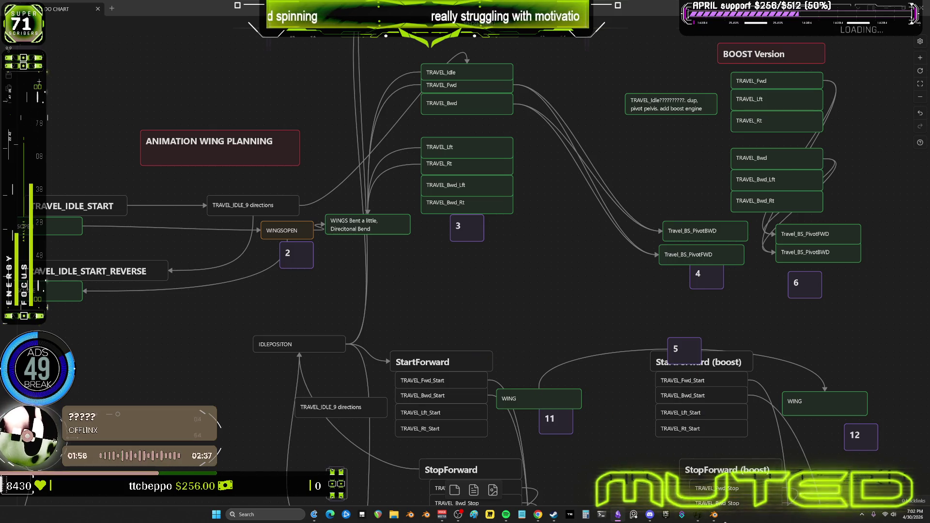
{"action": "mouse_move", "coordinate": [713, 514]}
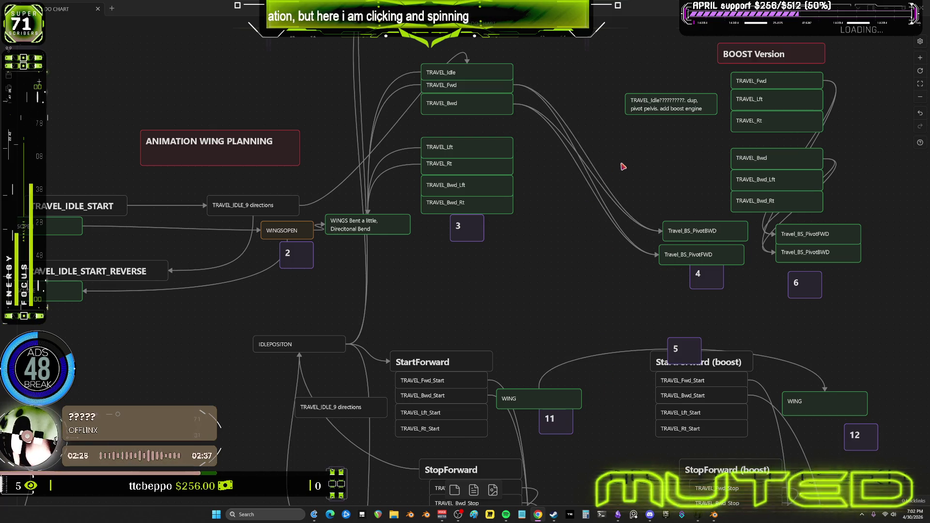
- Frame the StartForward, StopForward, StopBackward and boost node groups, then switch to Blender
{"action": "scroll", "coordinate": [614, 380], "scroll_direction": "down", "scroll_amount": 5}
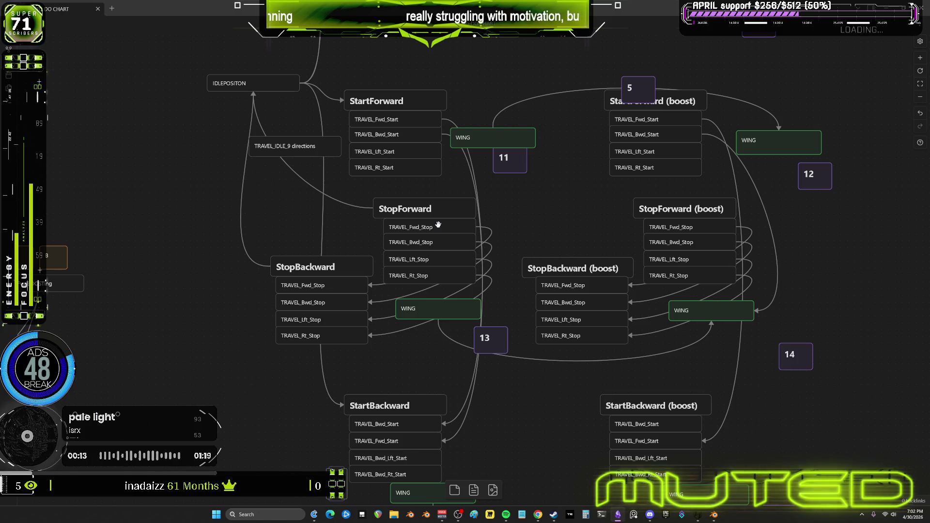
{"action": "scroll", "coordinate": [467, 360], "scroll_direction": "down", "scroll_amount": 1}
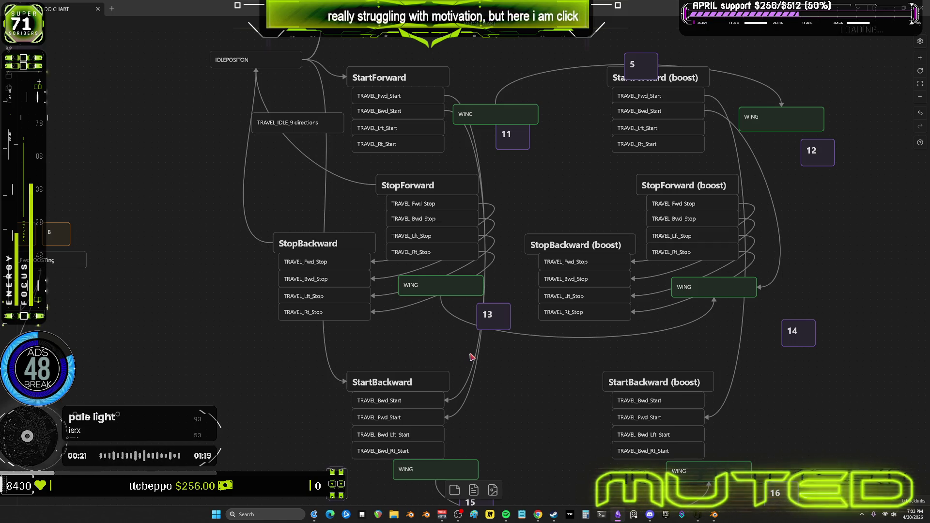
{"action": "mouse_move", "coordinate": [472, 354]}
{"action": "middle_mouse_down"}
{"action": "mouse_move", "coordinate": [472, 234]}
{"action": "mouse_move", "coordinate": [489, 369]}
{"action": "middle_mouse_up"}
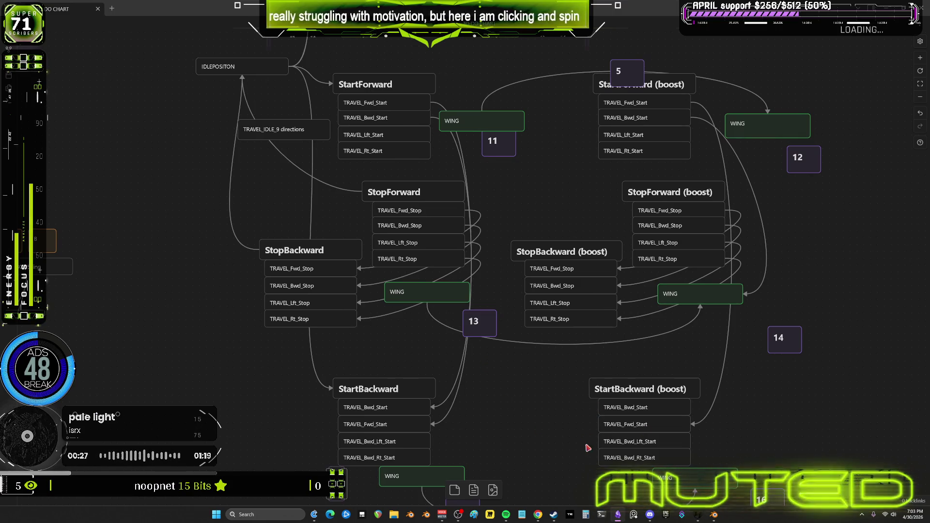
{"action": "key", "text": "alt+Tab"}
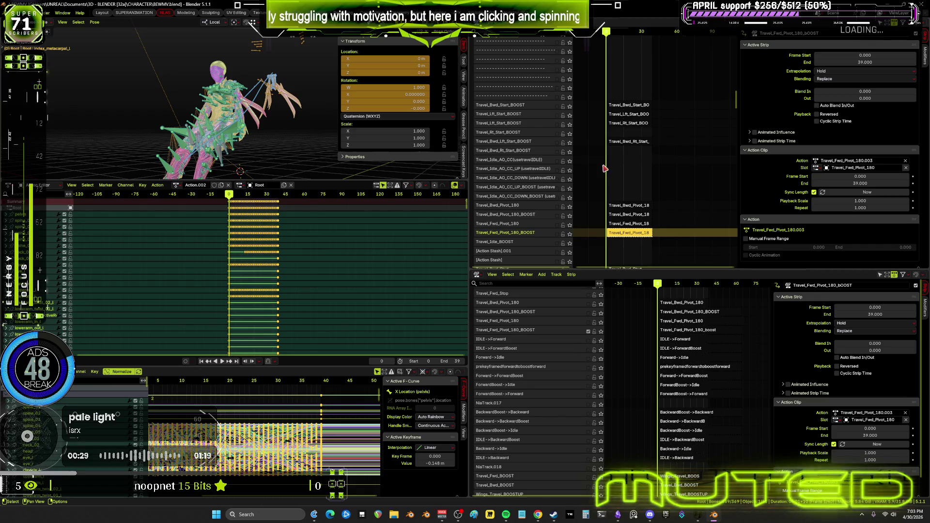
- Move the first two pivot 180 NLA tracks to the bottom of the stack
{"action": "scroll", "coordinate": [528, 160], "scroll_direction": "down", "scroll_amount": 5}
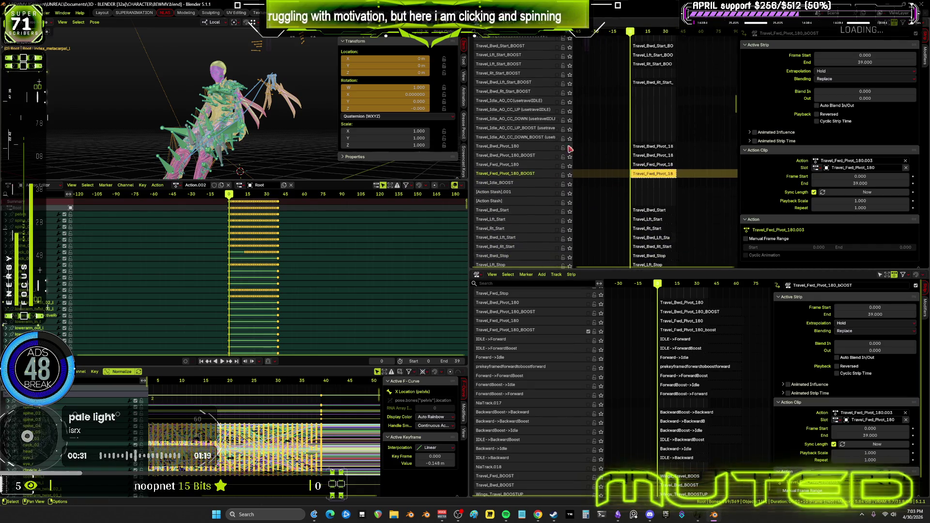
{"action": "right_click", "coordinate": [525, 148]}
{"action": "mouse_move", "coordinate": [530, 146]}
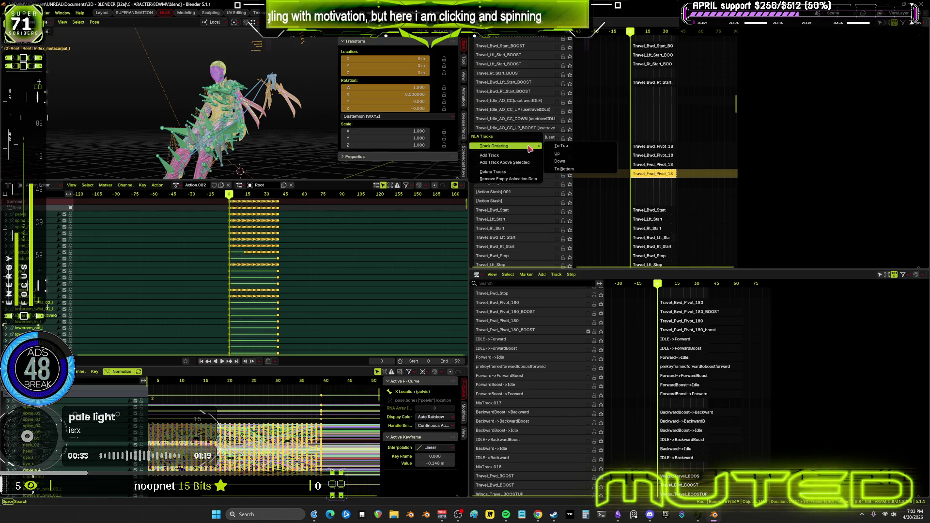
{"action": "left_click", "coordinate": [566, 168]}
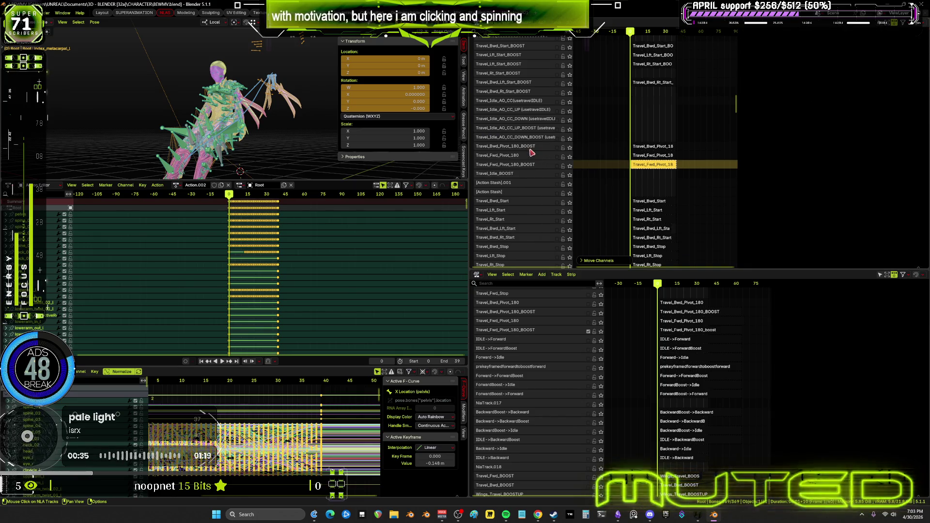
{"action": "right_click", "coordinate": [539, 160]}
{"action": "mouse_move", "coordinate": [539, 158]}
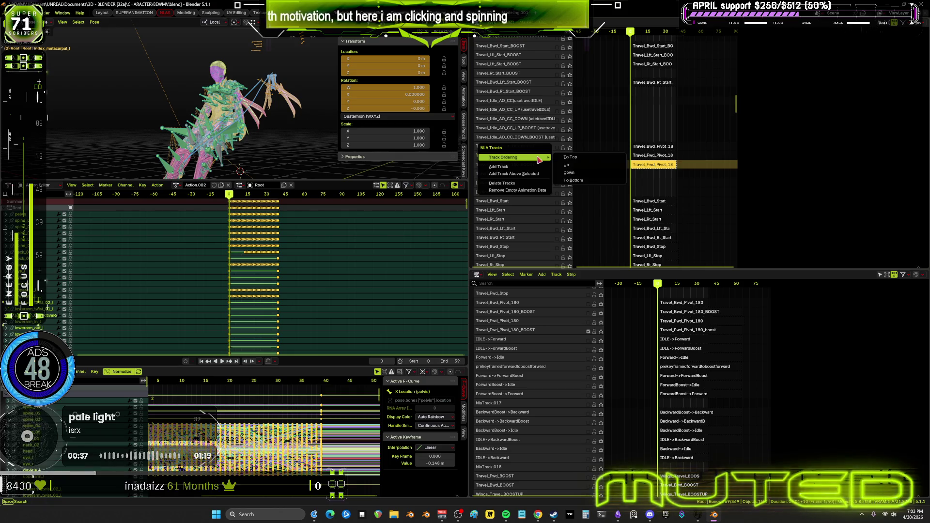
{"action": "left_click", "coordinate": [574, 176]}
- Move the Travel_Fwd_Pivot_180_BOOST track and the last pivot track to the bottom
{"action": "right_click", "coordinate": [543, 147]}
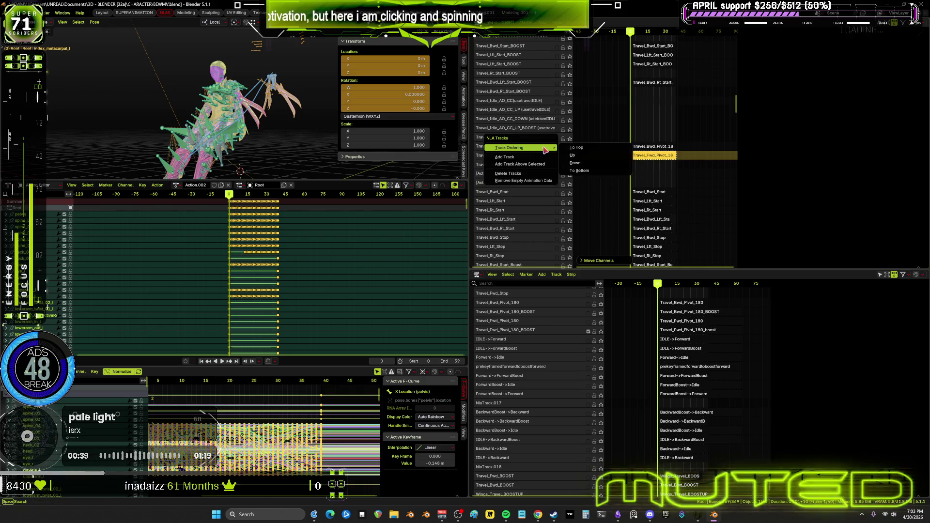
{"action": "key", "text": "Escape"}
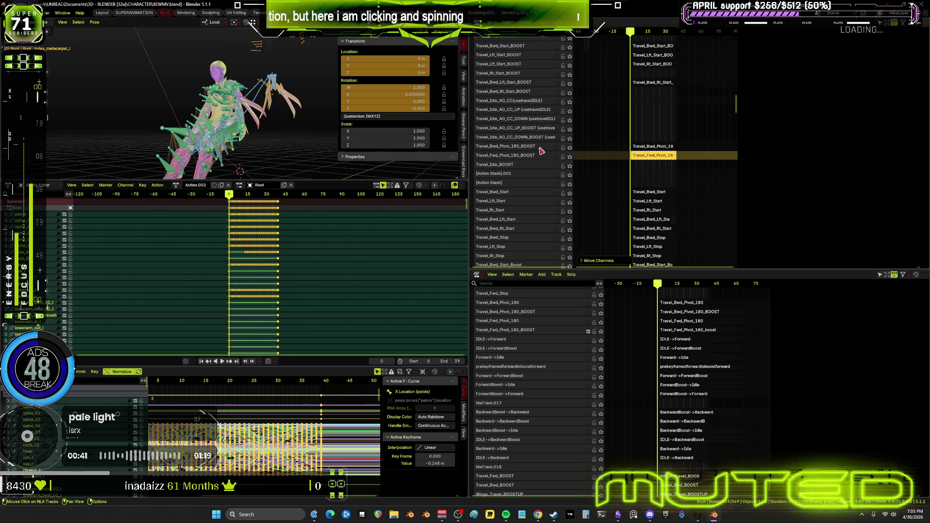
{"action": "right_click", "coordinate": [542, 151]}
{"action": "mouse_move", "coordinate": [543, 147]}
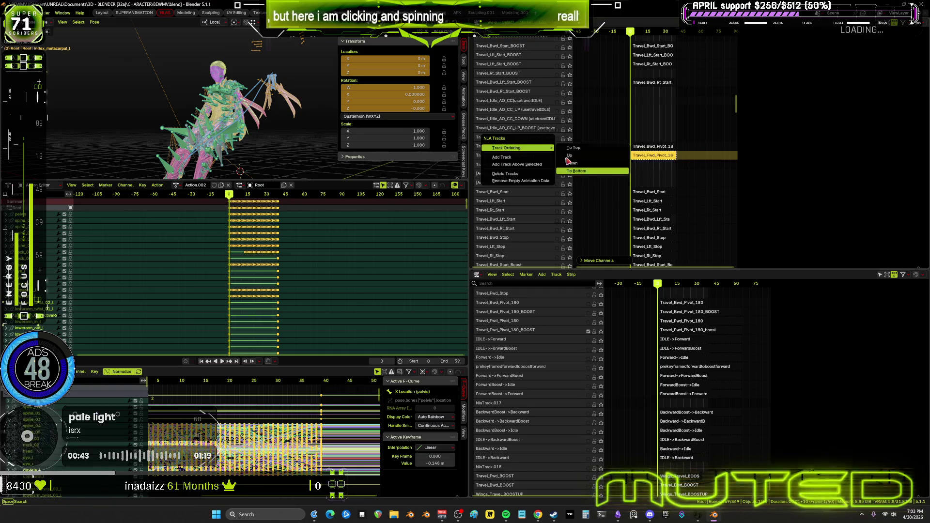
{"action": "key", "text": "Escape"}
{"action": "right_click", "coordinate": [547, 173]}
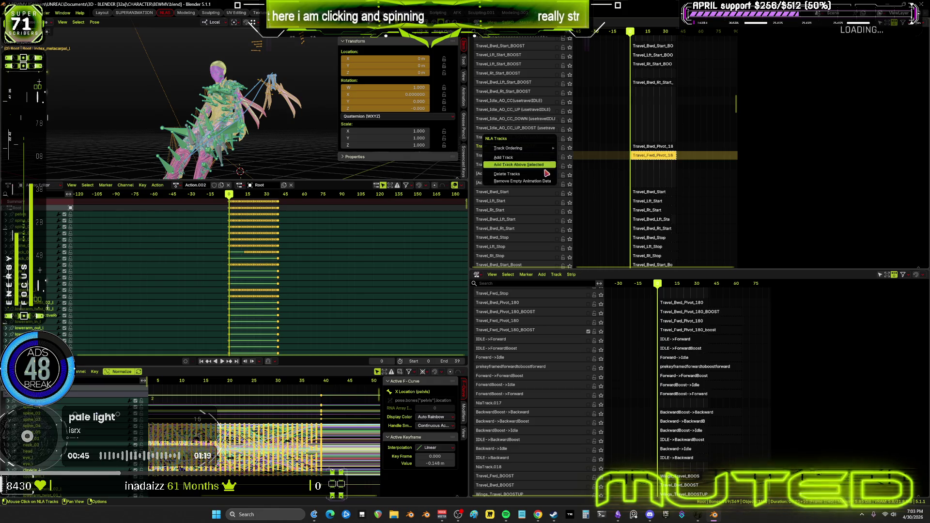
{"action": "mouse_move", "coordinate": [544, 148]}
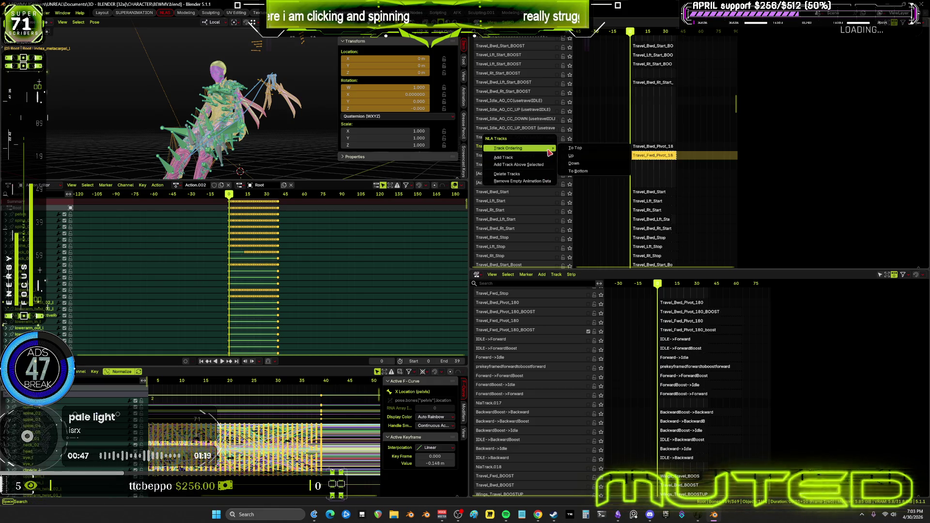
{"action": "left_click", "coordinate": [573, 172]}
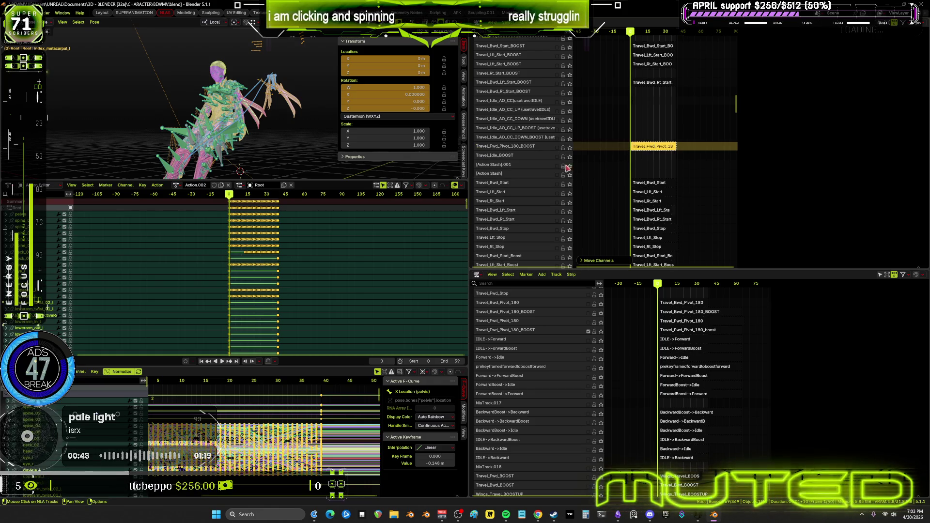
{"action": "right_click", "coordinate": [546, 150]}
{"action": "mouse_move", "coordinate": [547, 149]}
{"action": "left_click", "coordinate": [573, 170]}
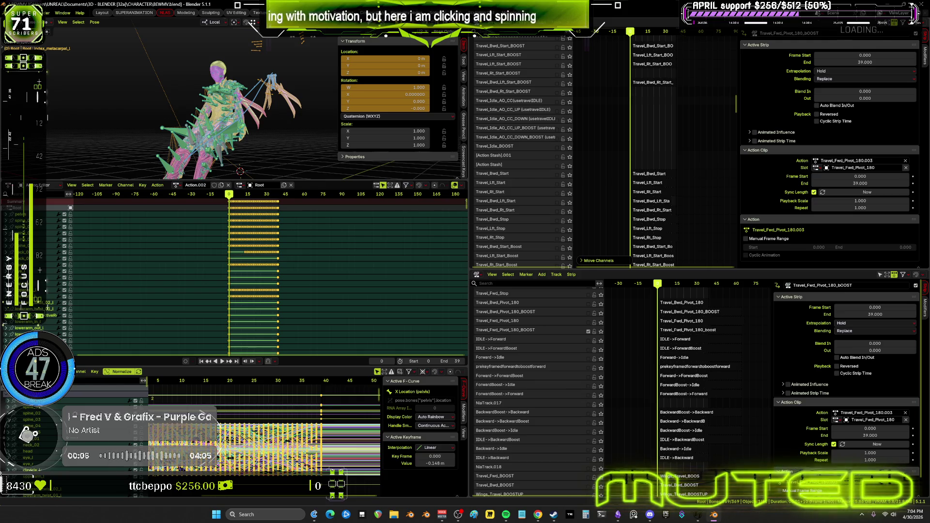
- Maximize the 3D viewport and orbit the winged character from side, back and top
{"action": "mouse_move", "coordinate": [459, 83]}
{"action": "middle_mouse_down"}
{"action": "mouse_move", "coordinate": [430, 160]}
{"action": "mouse_move", "coordinate": [478, 222]}
{"action": "middle_mouse_up"}
{"action": "key", "text": "ctrl+alt+space"}
{"action": "key", "text": "shift+alt+z"}
{"action": "scroll", "coordinate": [499, 176], "scroll_direction": "up", "scroll_amount": 2}
{"action": "mouse_move", "coordinate": [498, 177]}
{"action": "middle_mouse_down"}
{"action": "mouse_move", "coordinate": [573, 181]}
{"action": "mouse_move", "coordinate": [335, 201]}
{"action": "mouse_move", "coordinate": [20, 194]}
{"action": "mouse_move", "coordinate": [137, 180]}
{"action": "mouse_move", "coordinate": [230, 197]}
{"action": "mouse_move", "coordinate": [219, 183]}
{"action": "mouse_move", "coordinate": [282, 186]}
{"action": "middle_mouse_up"}
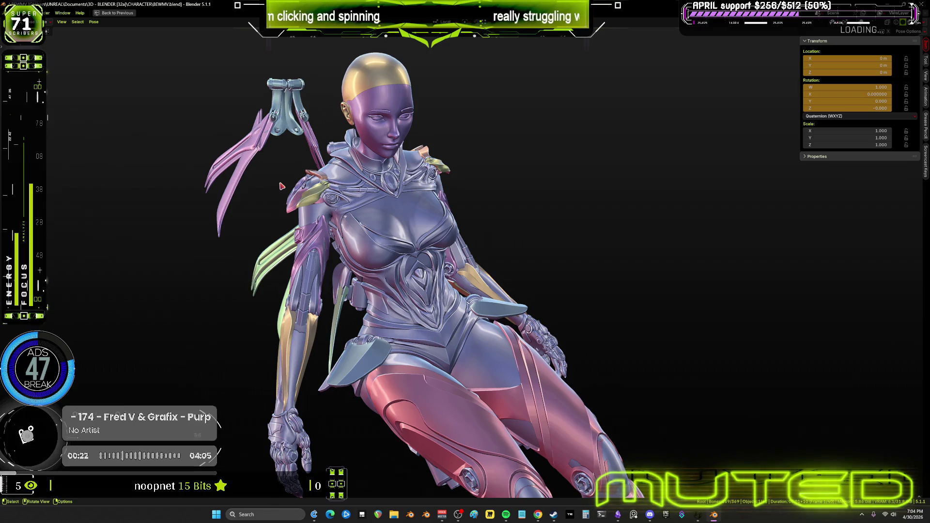
{"action": "mouse_move", "coordinate": [417, 193]}
{"action": "middle_mouse_down"}
{"action": "mouse_move", "coordinate": [185, 201]}
{"action": "mouse_move", "coordinate": [75, 264]}
{"action": "mouse_move", "coordinate": [131, 328]}
{"action": "mouse_move", "coordinate": [305, 368]}
{"action": "mouse_move", "coordinate": [670, 353]}
{"action": "mouse_move", "coordinate": [886, 412]}
{"action": "mouse_move", "coordinate": [858, 404]}
{"action": "middle_mouse_up"}
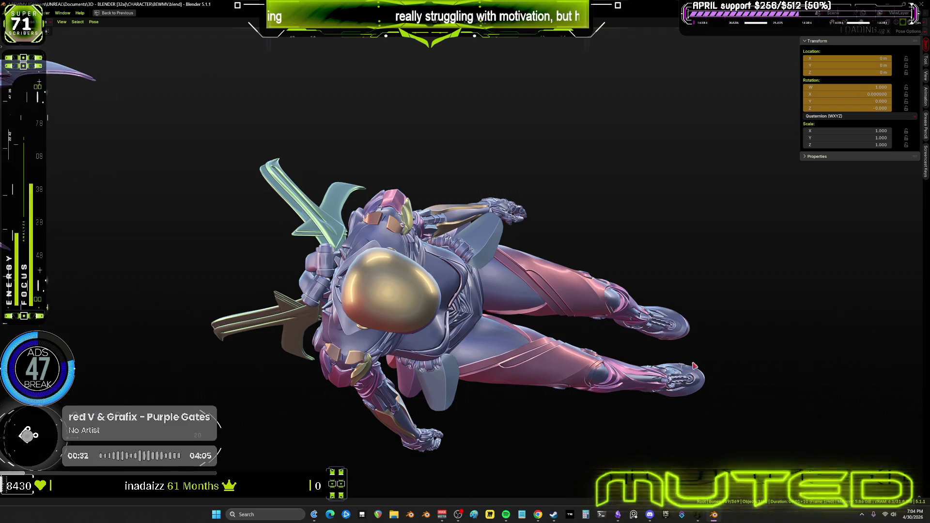
{"action": "mouse_move", "coordinate": [632, 300]}
{"action": "middle_mouse_down"}
{"action": "mouse_move", "coordinate": [556, 270]}
{"action": "mouse_move", "coordinate": [568, 240]}
{"action": "mouse_move", "coordinate": [722, 230]}
{"action": "middle_mouse_up"}
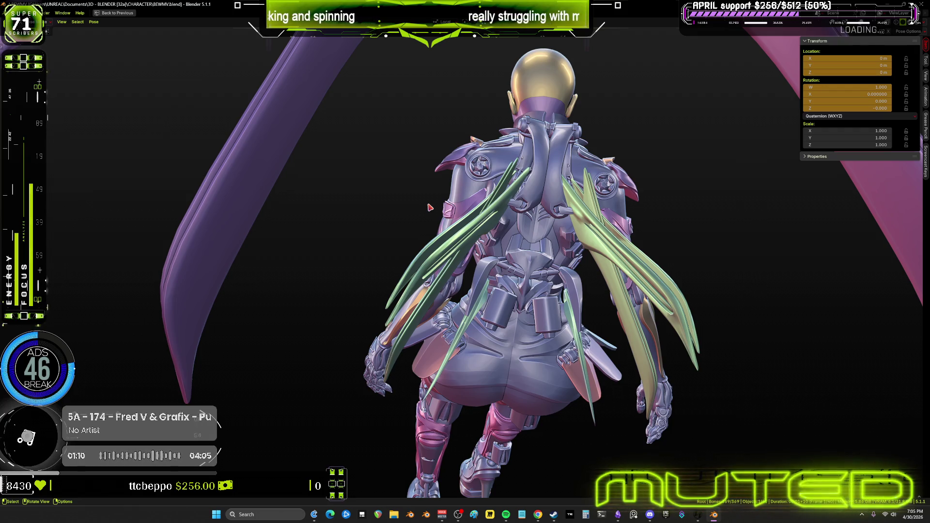
{"action": "key", "text": "Right"}
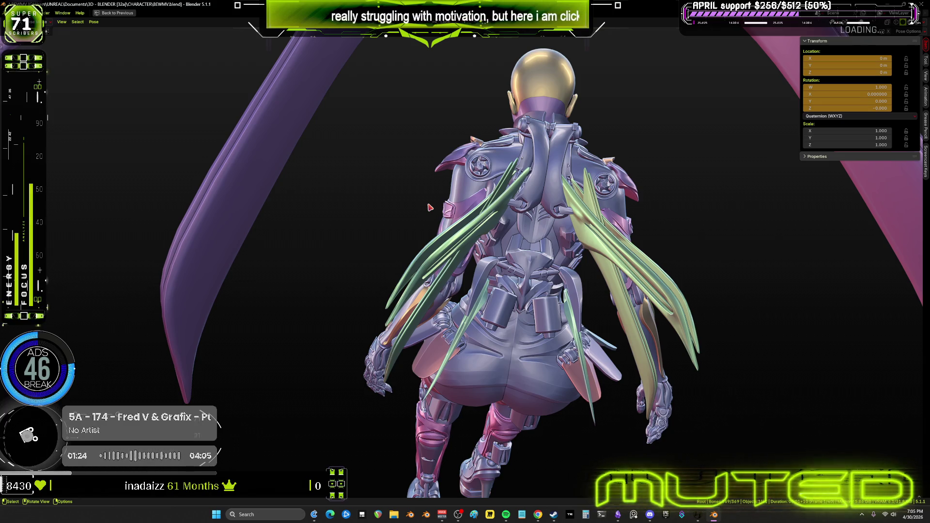
- Orbit the upside-down character from back to front and another side, then restore the layout
{"action": "mouse_move", "coordinate": [359, 247]}
{"action": "middle_mouse_down"}
{"action": "mouse_move", "coordinate": [531, 266]}
{"action": "mouse_move", "coordinate": [536, 248]}
{"action": "mouse_move", "coordinate": [491, 242]}
{"action": "mouse_move", "coordinate": [871, 268]}
{"action": "mouse_move", "coordinate": [828, 267]}
{"action": "mouse_move", "coordinate": [797, 257]}
{"action": "mouse_move", "coordinate": [867, 257]}
{"action": "mouse_move", "coordinate": [841, 249]}
{"action": "mouse_move", "coordinate": [473, 260]}
{"action": "mouse_move", "coordinate": [550, 249]}
{"action": "mouse_move", "coordinate": [507, 266]}
{"action": "mouse_move", "coordinate": [537, 248]}
{"action": "mouse_move", "coordinate": [526, 253]}
{"action": "mouse_move", "coordinate": [536, 237]}
{"action": "mouse_move", "coordinate": [513, 100]}
{"action": "mouse_move", "coordinate": [339, 339]}
{"action": "mouse_move", "coordinate": [194, 468]}
{"action": "mouse_move", "coordinate": [867, 436]}
{"action": "mouse_move", "coordinate": [726, 339]}
{"action": "mouse_move", "coordinate": [388, 291]}
{"action": "mouse_move", "coordinate": [208, 438]}
{"action": "mouse_move", "coordinate": [675, 454]}
{"action": "middle_mouse_up"}
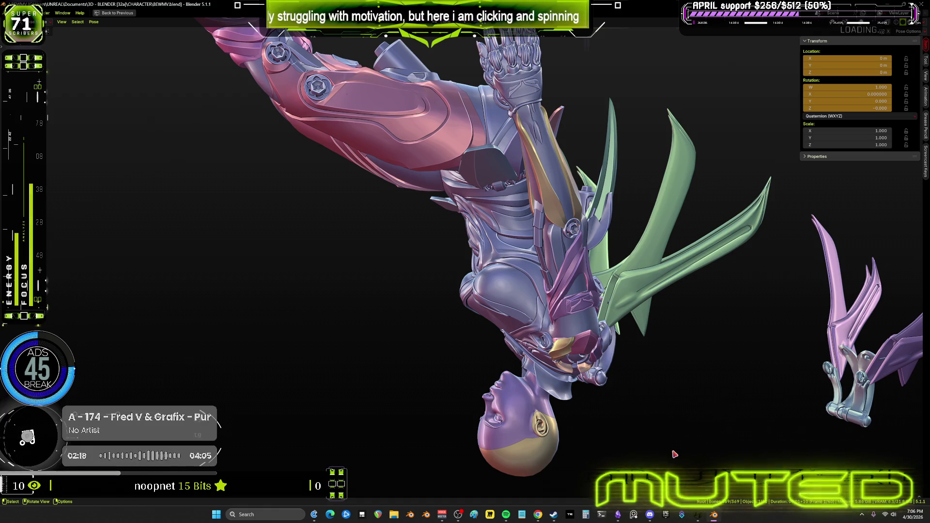
{"action": "mouse_move", "coordinate": [675, 454]}
{"action": "middle_mouse_down"}
{"action": "mouse_move", "coordinate": [457, 191]}
{"action": "mouse_move", "coordinate": [578, 242]}
{"action": "middle_mouse_up"}
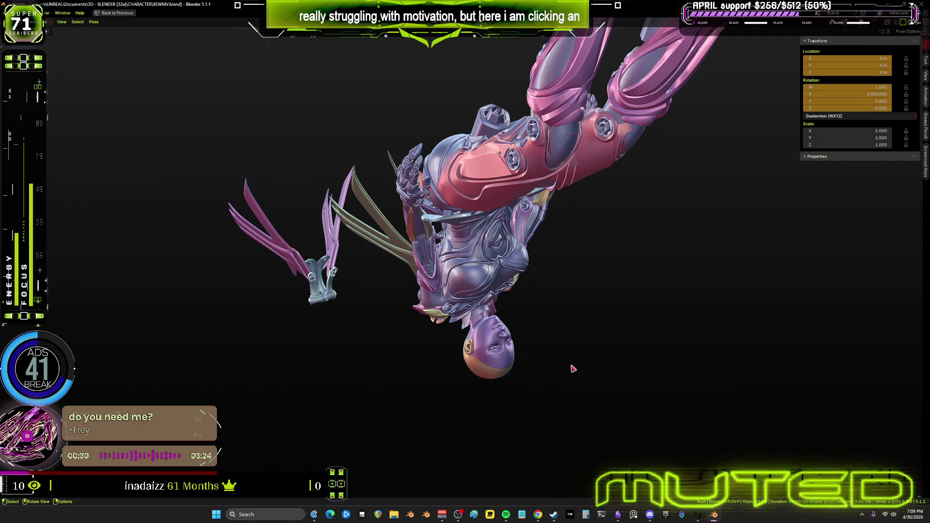
{"action": "key", "text": "ctrl+space"}
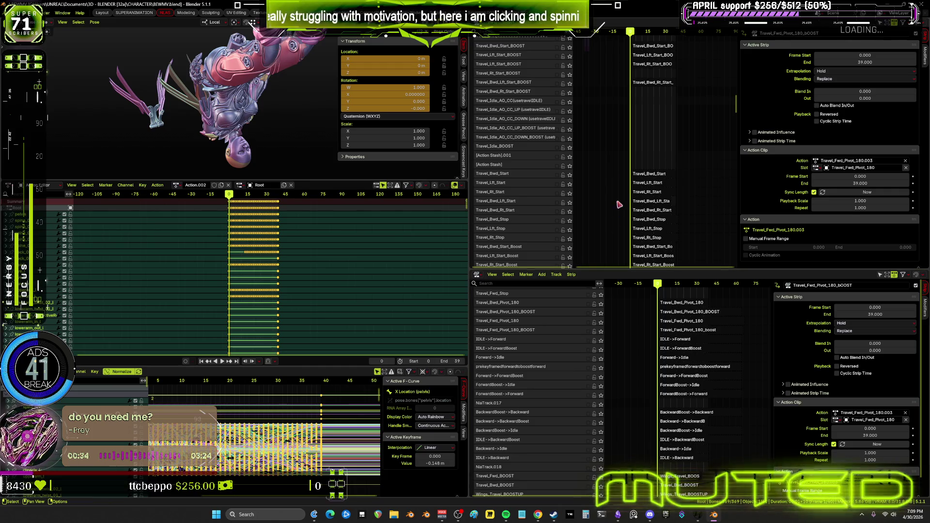
- Scroll the NLA track list down to the Travel_Bwd, Lft and Rt Start BOOST tracks
{"action": "scroll", "coordinate": [660, 128], "scroll_direction": "down", "scroll_amount": 3}
{"action": "scroll", "coordinate": [661, 128], "scroll_direction": "down", "scroll_amount": 15}
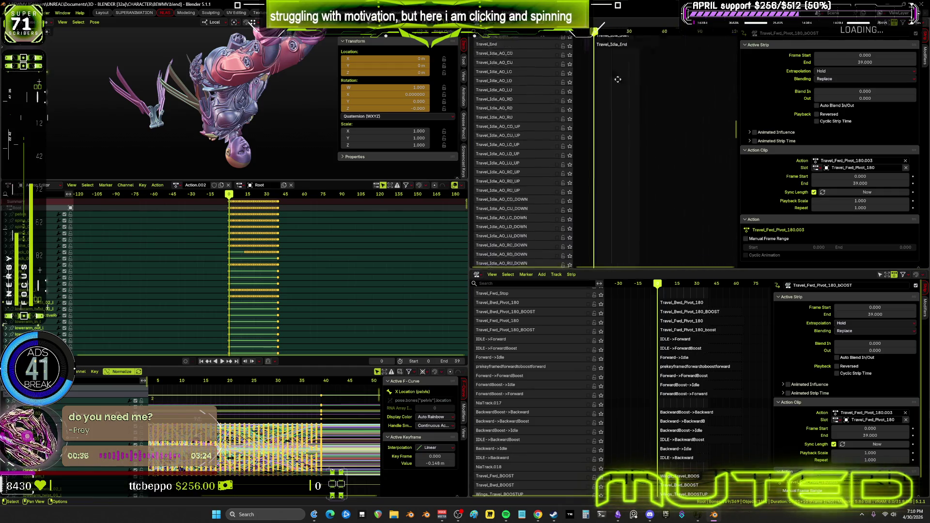
{"action": "scroll", "coordinate": [639, 92], "scroll_direction": "down", "scroll_amount": 12}
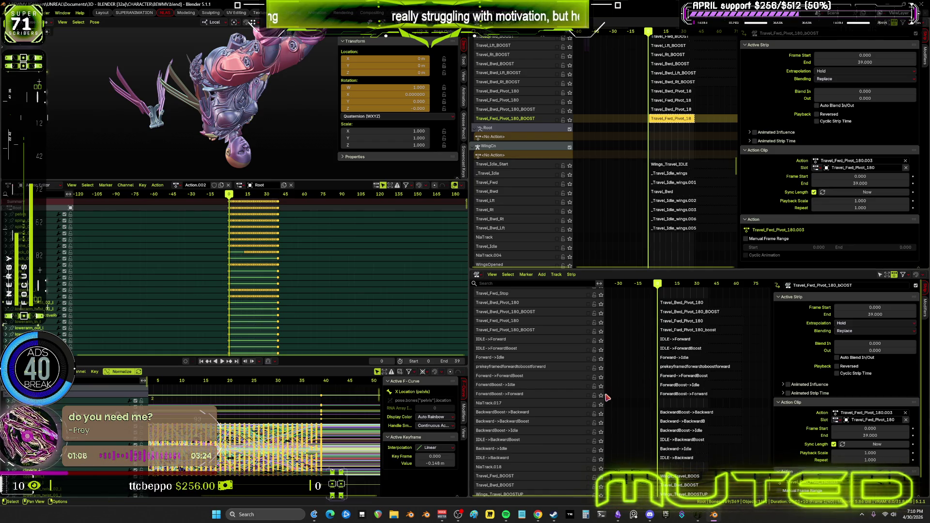
{"action": "mouse_move", "coordinate": [602, 138]}
{"action": "middle_mouse_down"}
{"action": "mouse_move", "coordinate": [596, 151]}
{"action": "mouse_move", "coordinate": [600, 107]}
{"action": "mouse_move", "coordinate": [613, 118]}
{"action": "mouse_move", "coordinate": [616, 191]}
{"action": "middle_mouse_up"}
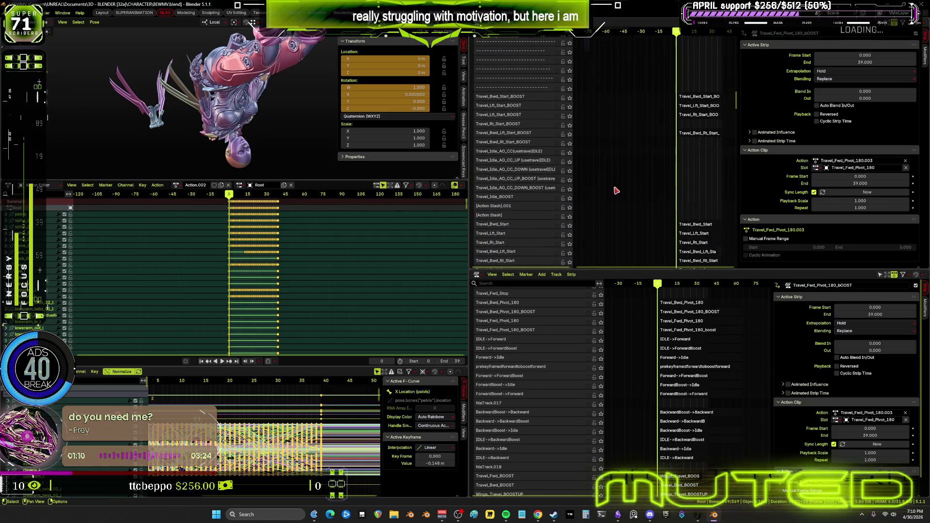
- Select the Travel_Bwd_Lft_Start_BOOST strip, tweak its Travel_Bwd_Lft_Start.001 action and play it
{"action": "mouse_move", "coordinate": [689, 132]}
{"action": "middle_mouse_down", "text": "ctrl"}
{"action": "mouse_move", "coordinate": [637, 166]}
{"action": "mouse_move", "coordinate": [664, 174]}
{"action": "middle_mouse_up", "text": "ctrl"}
{"action": "scroll", "coordinate": [663, 167], "scroll_direction": "up", "scroll_amount": 6}
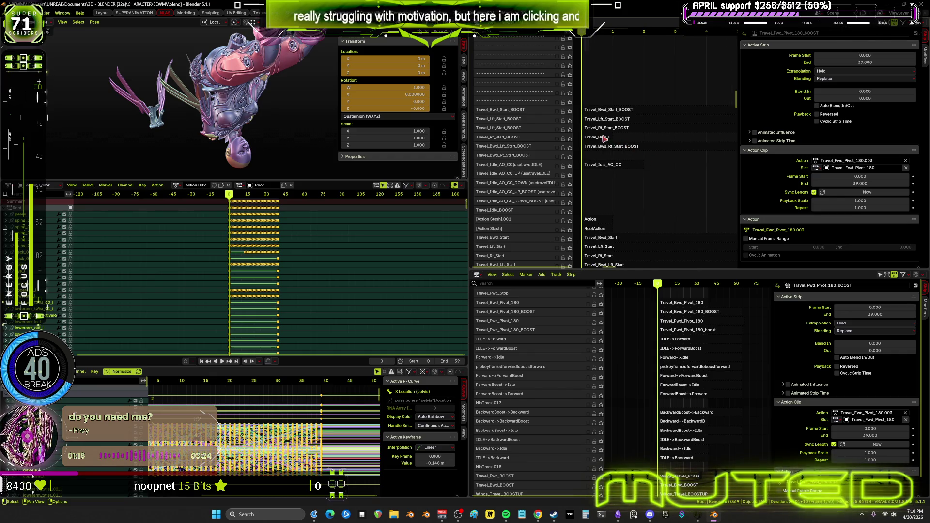
{"action": "left_click", "coordinate": [605, 138]}
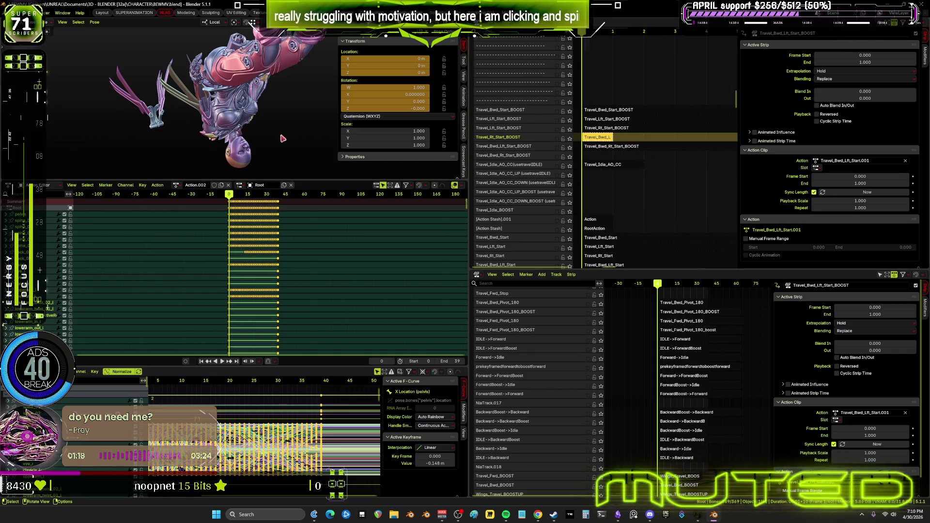
{"action": "key", "text": "shift+alt+z"}
{"action": "mouse_move", "coordinate": [262, 107]}
{"action": "middle_mouse_down"}
{"action": "mouse_move", "coordinate": [242, 87]}
{"action": "mouse_move", "coordinate": [247, 126]}
{"action": "middle_mouse_up"}
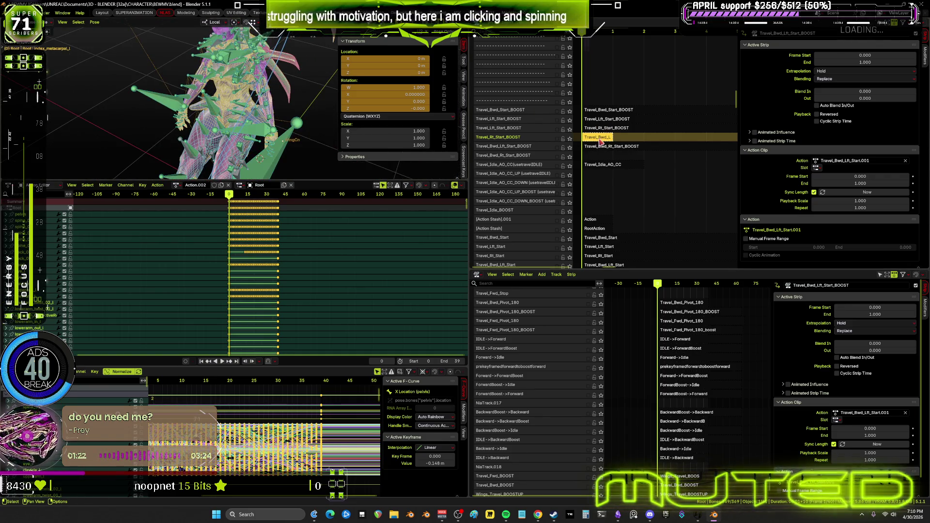
{"action": "key", "text": "Tab"}
{"action": "key", "text": "space"}
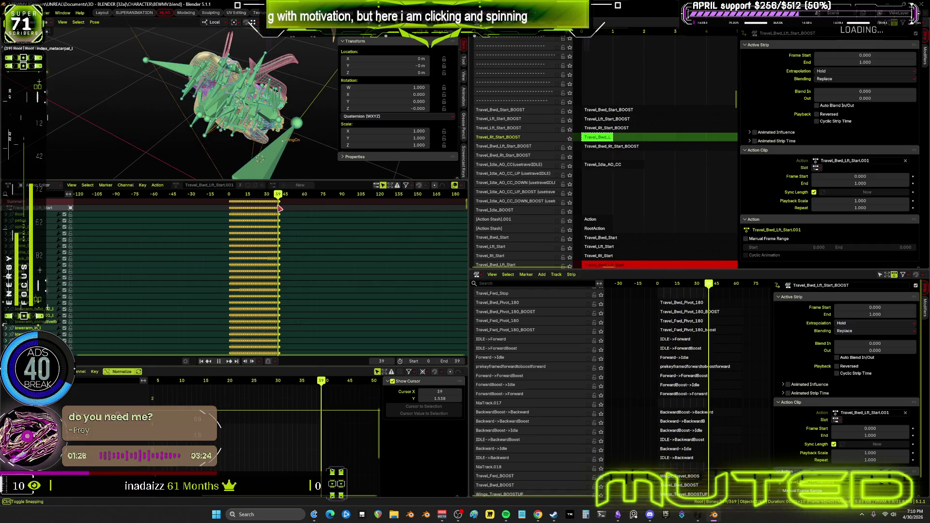
- Set the Travel_Bwd_Lft_Start_BOOST strip's Frame End to 39 in the Active Strip panel
{"action": "left_click", "coordinate": [860, 62]}
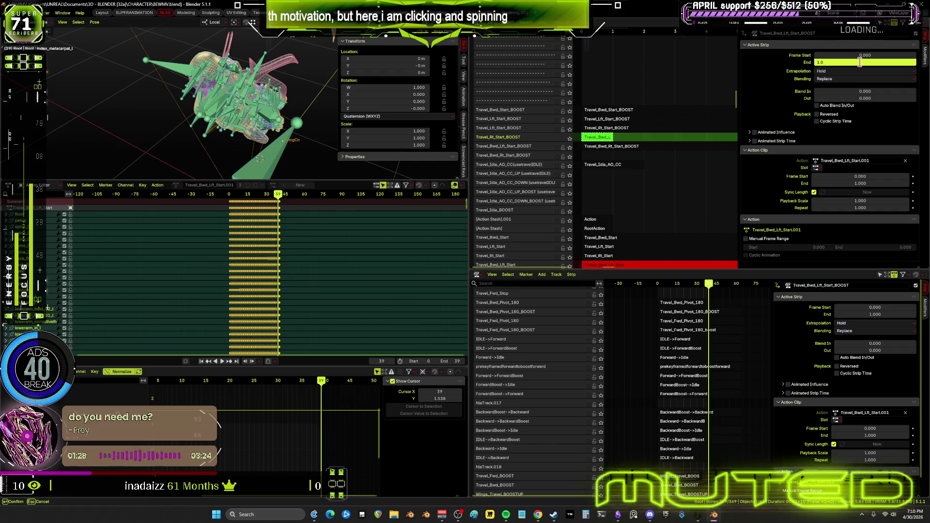
{"action": "type", "text": ".59"}
{"action": "key", "text": "Return"}
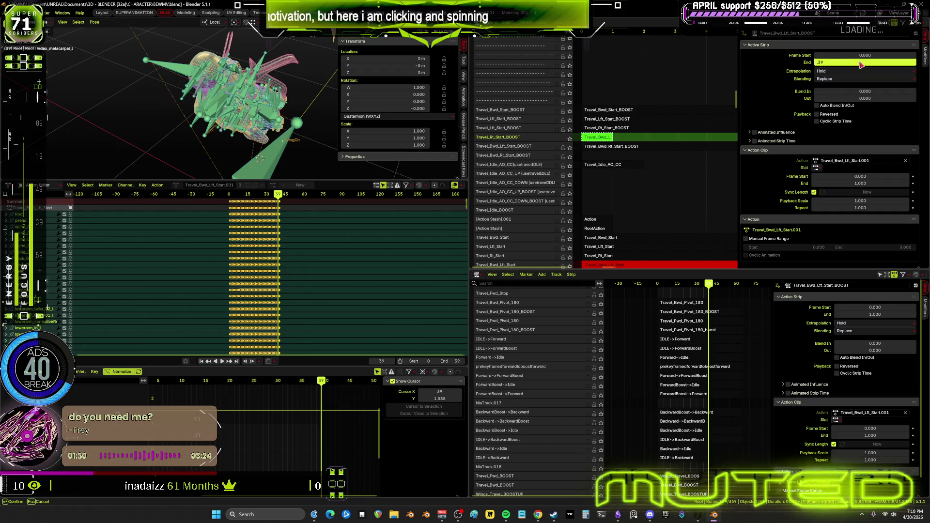
{"action": "left_click", "coordinate": [860, 62]}
{"action": "type", "text": "39"}
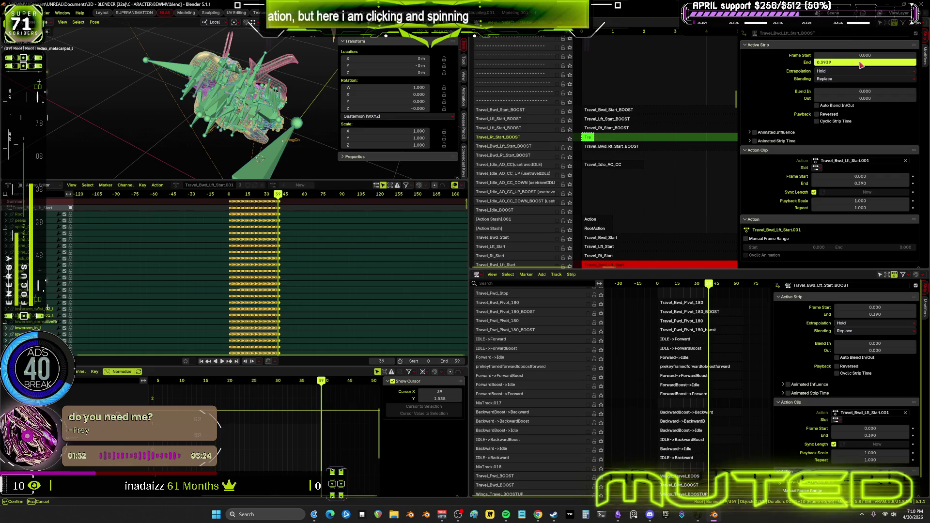
{"action": "key", "text": "Return"}
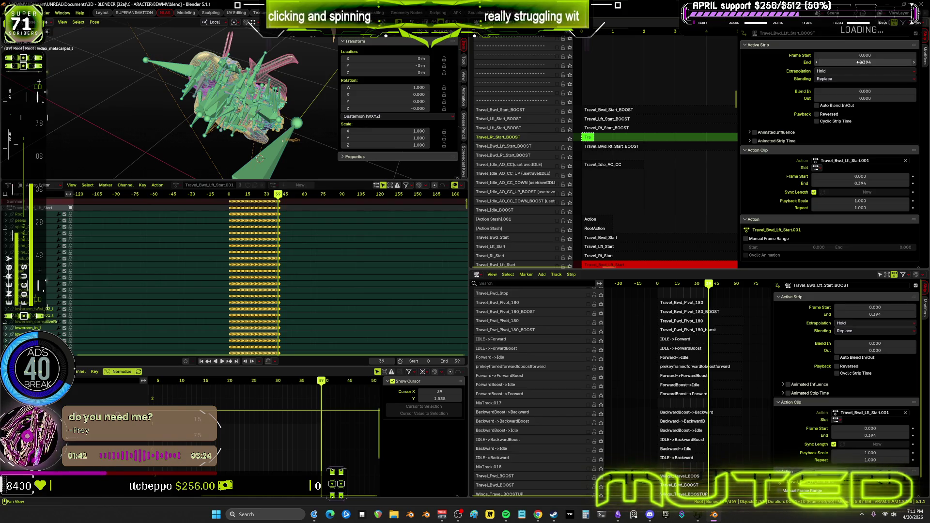
{"action": "left_click", "coordinate": [862, 62]}
{"action": "type", "text": "39"}
{"action": "key", "text": "Return"}
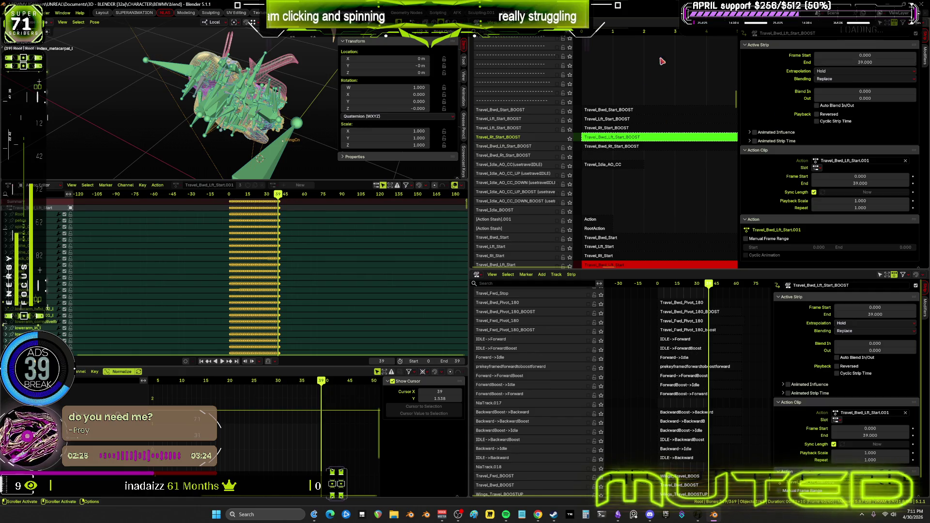
- Exit tweak mode and set the boost strip's end frame to 39
{"action": "scroll", "coordinate": [593, 154], "scroll_direction": "down", "scroll_amount": 4}
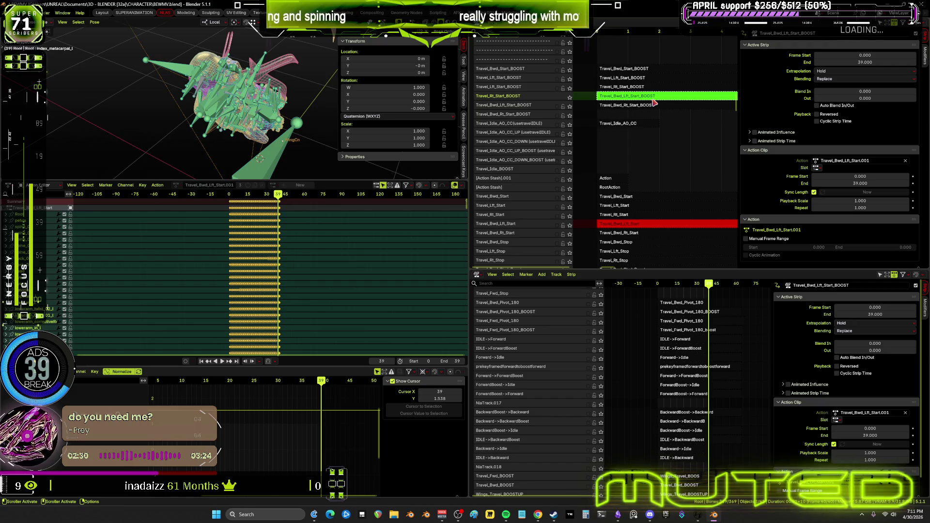
{"action": "key", "text": "Tab"}
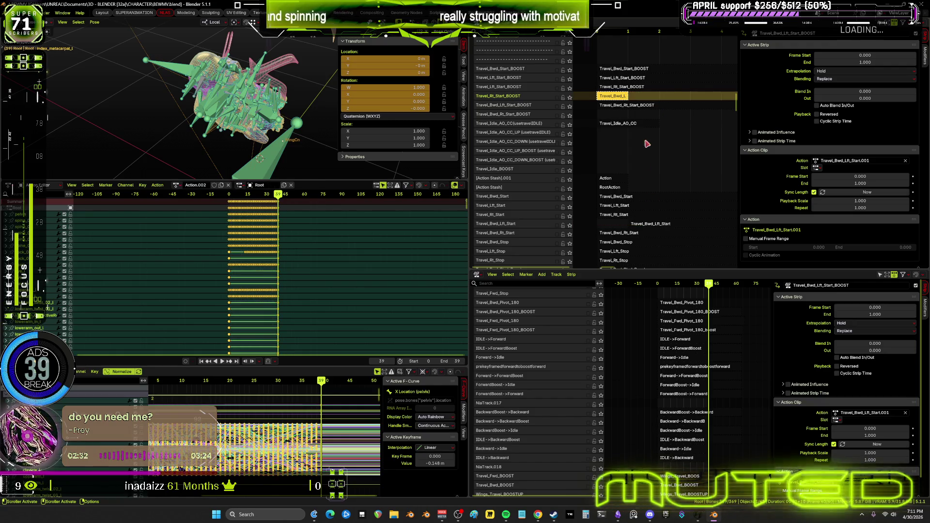
{"action": "scroll", "coordinate": [711, 129], "scroll_direction": "down", "scroll_amount": 2}
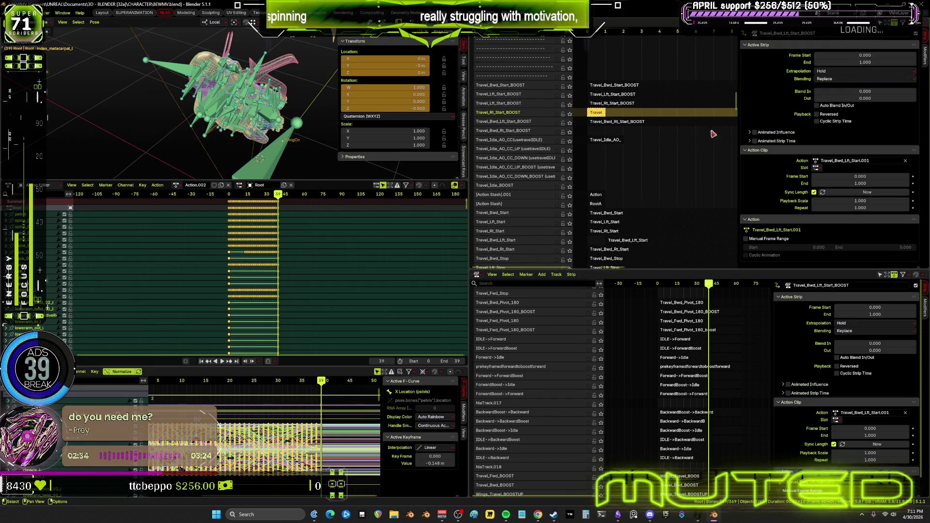
{"action": "left_click", "coordinate": [849, 63]}
{"action": "type", "text": "9"}
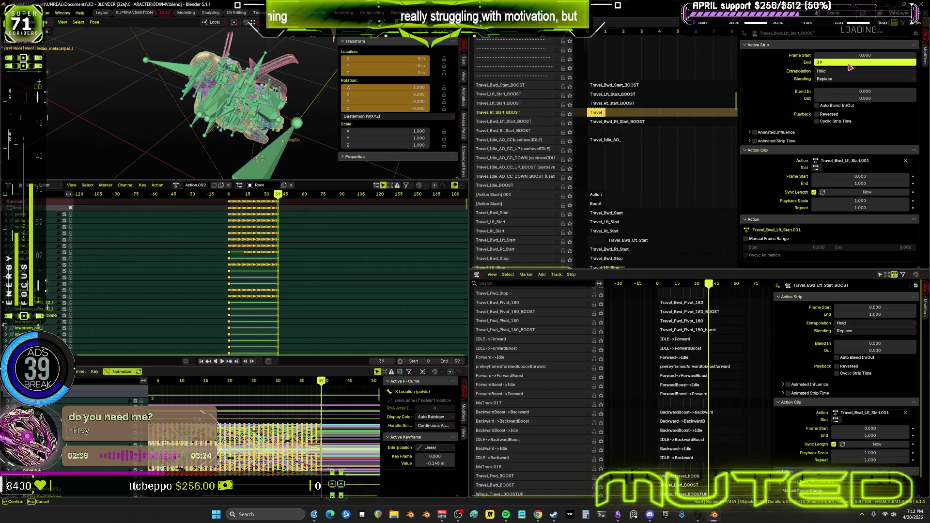
{"action": "key", "text": "Return"}
{"action": "scroll", "coordinate": [657, 159], "scroll_direction": "down", "scroll_amount": 2}
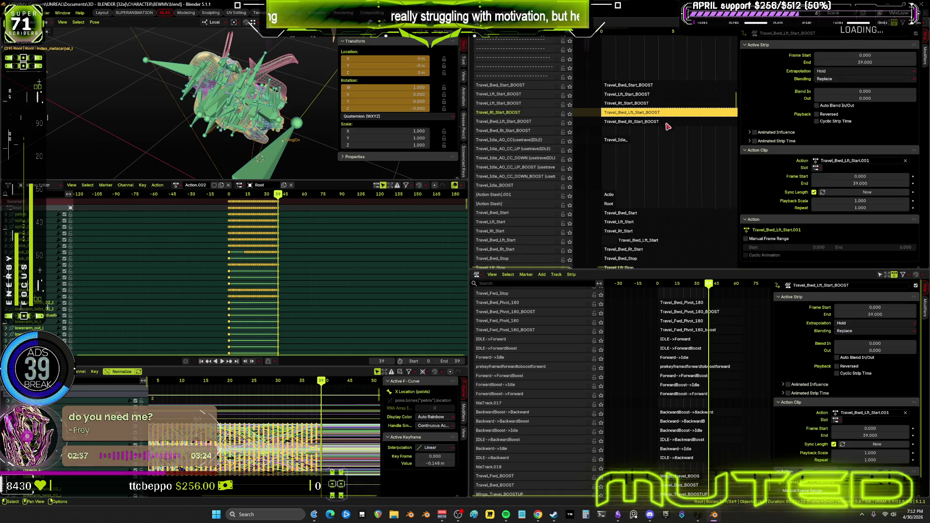
- Give the Travel_Bwd_Lft_Start strip start frame 0 and end frame 39, then review its panels
{"action": "left_click", "coordinate": [639, 245]}
{"action": "left_click", "coordinate": [864, 56]}
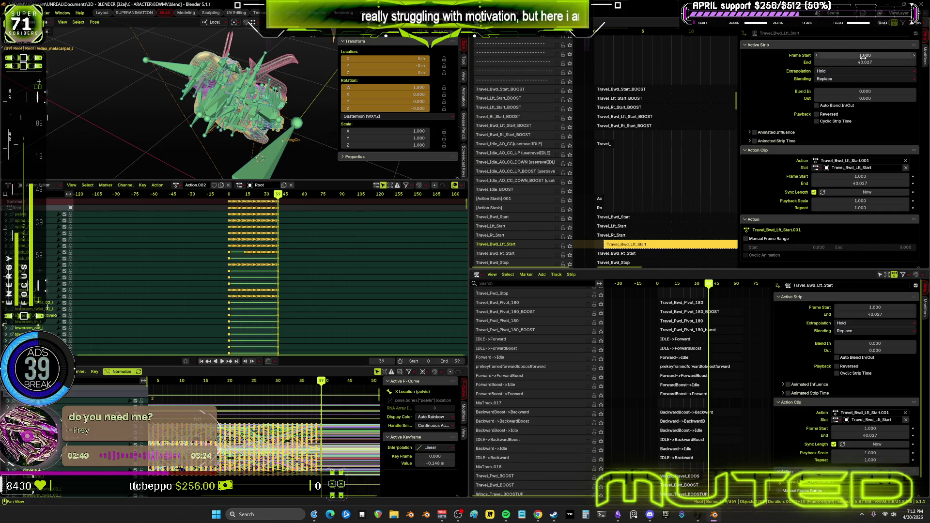
{"action": "type", "text": "0"}
{"action": "key", "text": "Tab"}
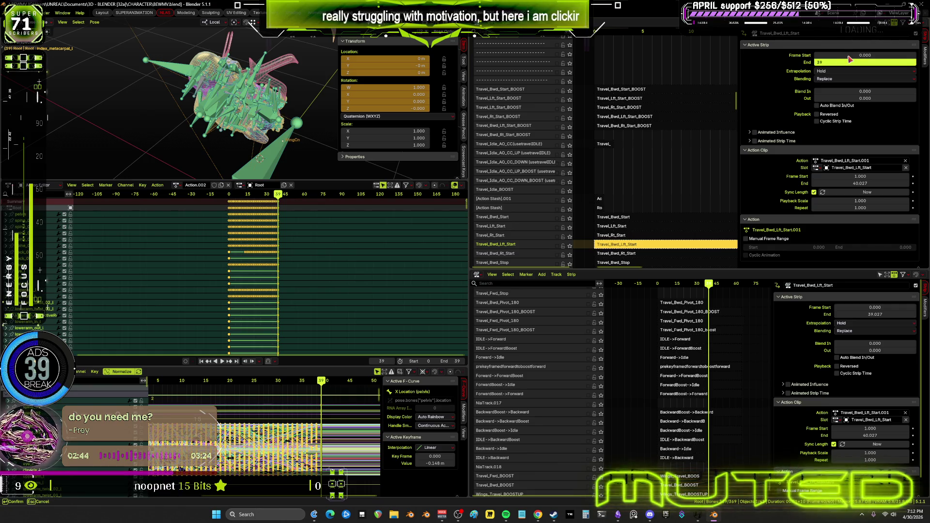
{"action": "type", "text": "39"}
{"action": "key", "text": "Return"}
{"action": "scroll", "coordinate": [635, 145], "scroll_direction": "down", "scroll_amount": 1}
{"action": "scroll", "coordinate": [635, 145], "scroll_direction": "down", "scroll_amount": 2}
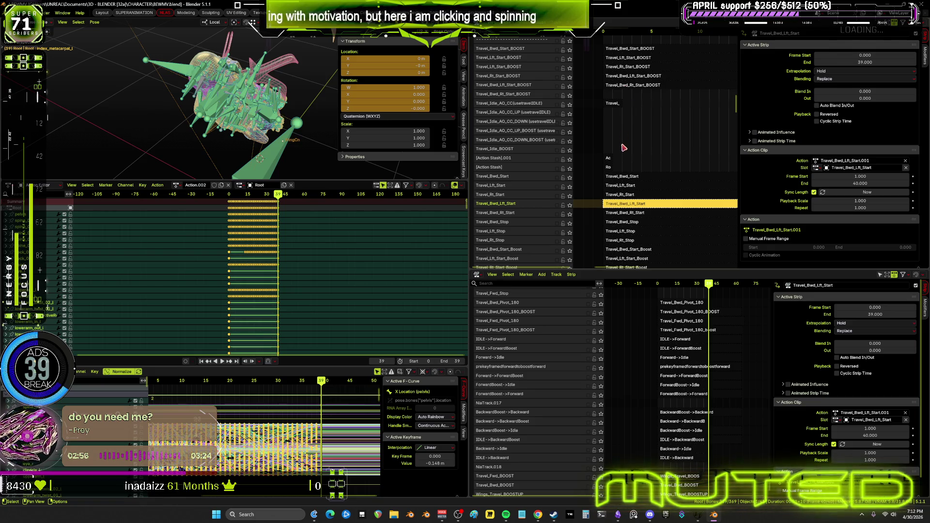
{"action": "scroll", "coordinate": [617, 173], "scroll_direction": "up", "scroll_amount": 2}
{"action": "middle_click_drag", "start_coordinate": [617, 173], "coordinate": [645, 157]}
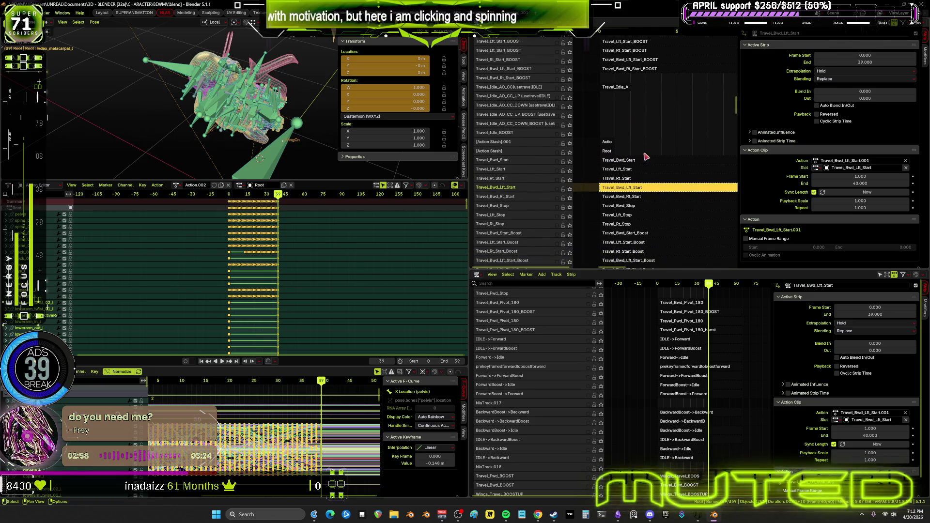
{"action": "mouse_move", "coordinate": [667, 203]}
{"action": "middle_mouse_down"}
{"action": "mouse_move", "coordinate": [679, 55]}
{"action": "mouse_move", "coordinate": [680, 225]}
{"action": "mouse_move", "coordinate": [691, 104]}
{"action": "middle_mouse_up"}
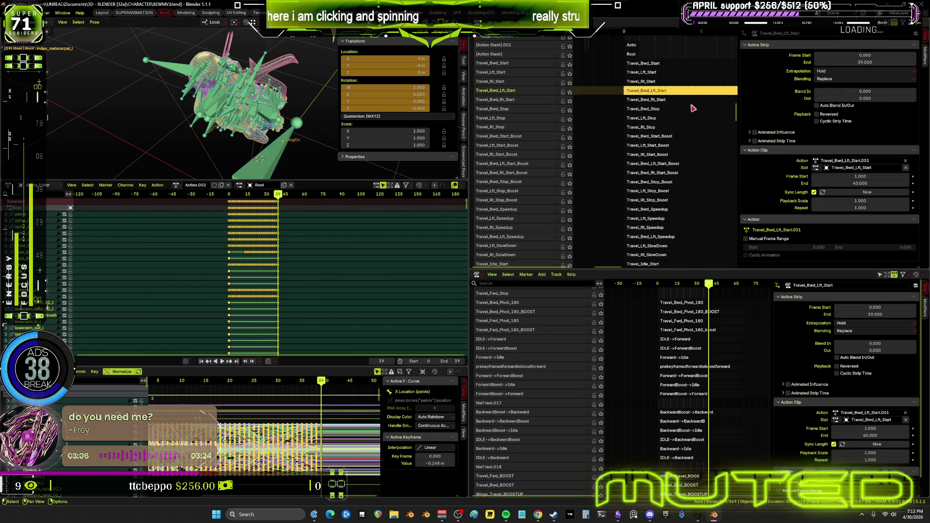
{"action": "middle_click_drag", "start_coordinate": [677, 267], "coordinate": [685, 149]}
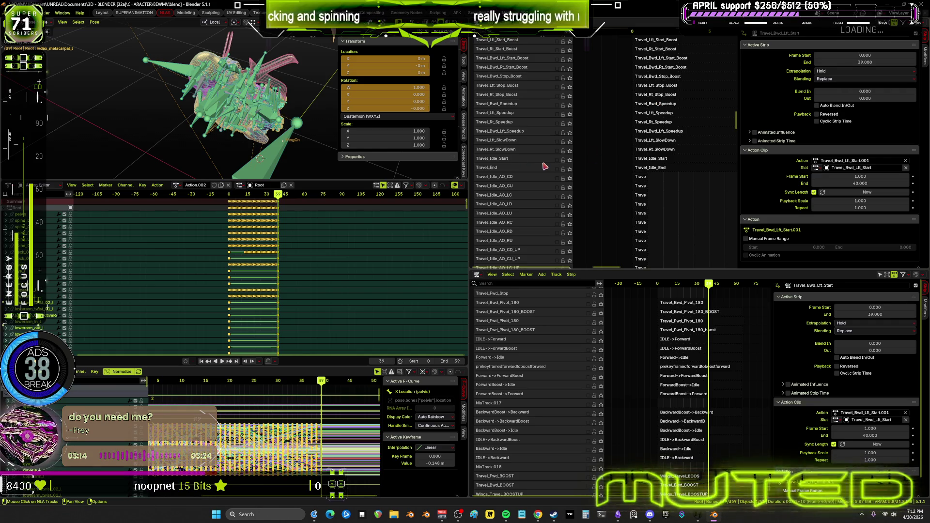
{"action": "scroll", "coordinate": [525, 141], "scroll_direction": "up", "scroll_amount": 3}
{"action": "scroll", "coordinate": [652, 118], "scroll_direction": "up", "scroll_amount": 13}
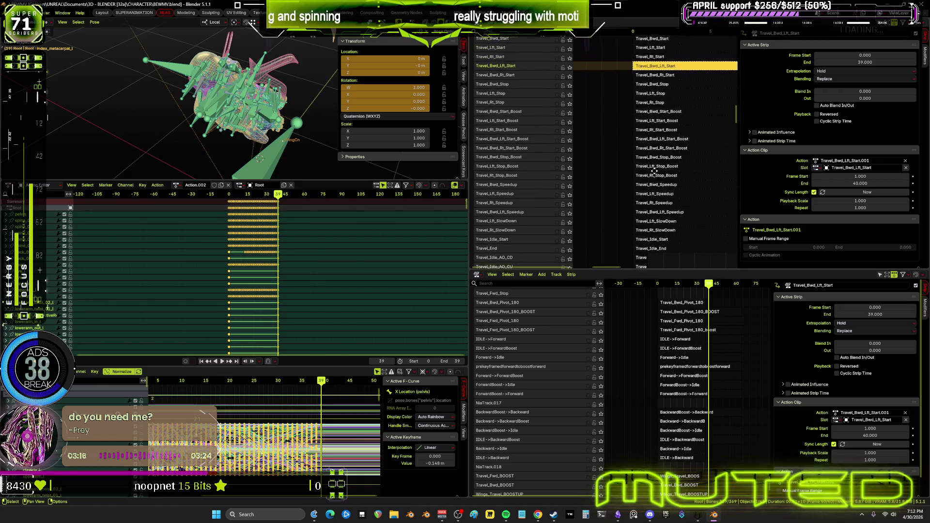
{"action": "scroll", "coordinate": [626, 103], "scroll_direction": "up", "scroll_amount": 13}
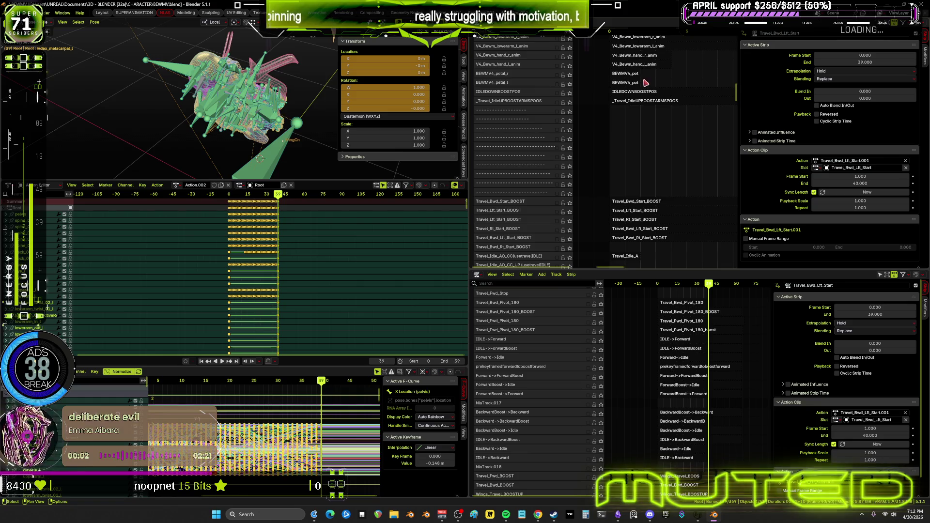
{"action": "scroll", "coordinate": [659, 126], "scroll_direction": "up", "scroll_amount": 6}
{"action": "scroll", "coordinate": [660, 86], "scroll_direction": "down", "scroll_amount": 5}
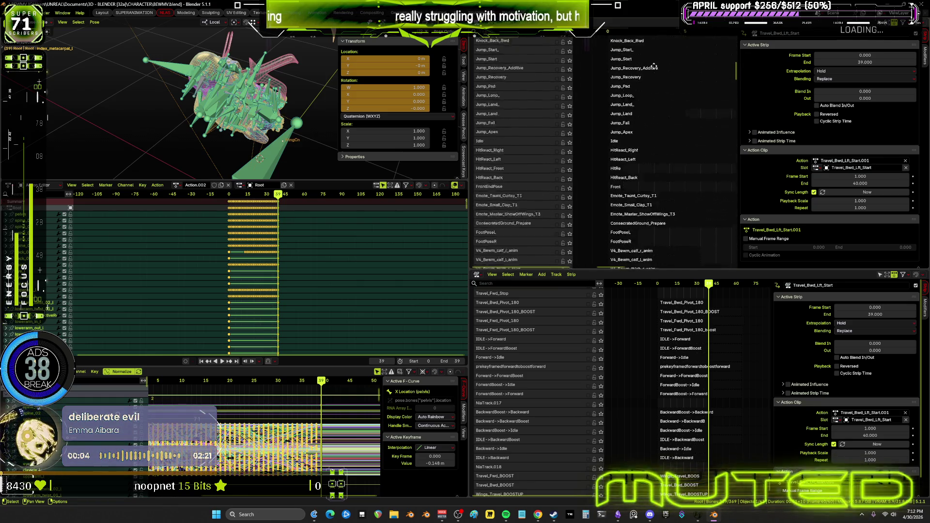
{"action": "scroll", "coordinate": [659, 212], "scroll_direction": "down", "scroll_amount": 8}
{"action": "scroll", "coordinate": [635, 169], "scroll_direction": "up", "scroll_amount": 10}
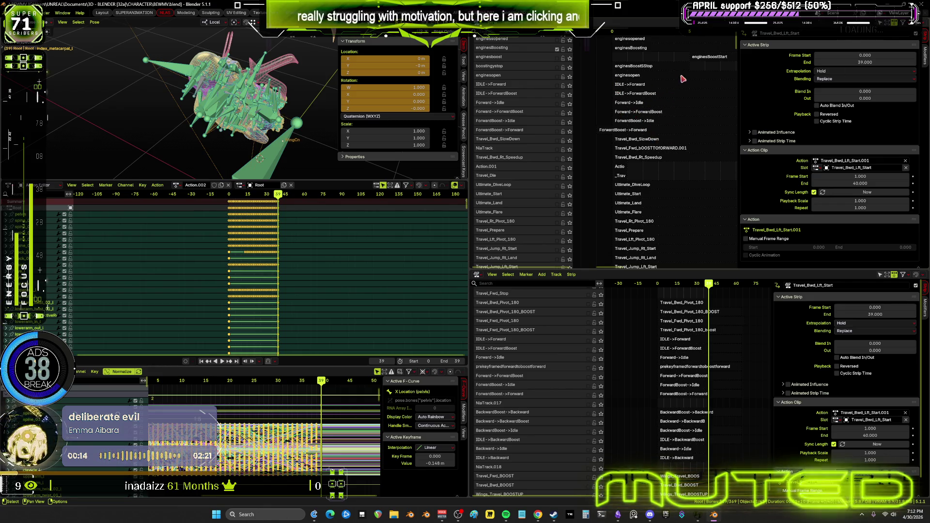
{"action": "mouse_move", "coordinate": [666, 92]}
{"action": "middle_mouse_down"}
{"action": "mouse_move", "coordinate": [669, 129]}
{"action": "mouse_move", "coordinate": [635, 134]}
{"action": "middle_mouse_up"}
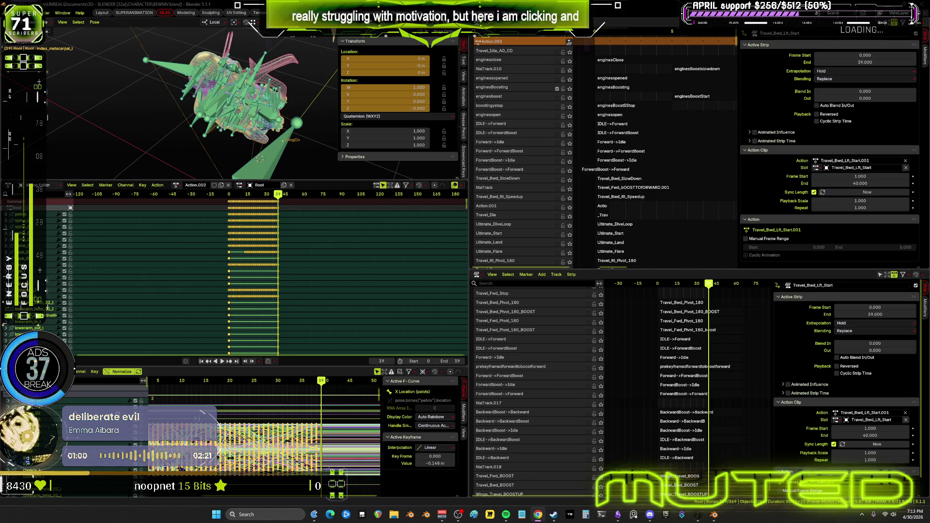
{"action": "scroll", "coordinate": [615, 147], "scroll_direction": "down", "scroll_amount": 5}
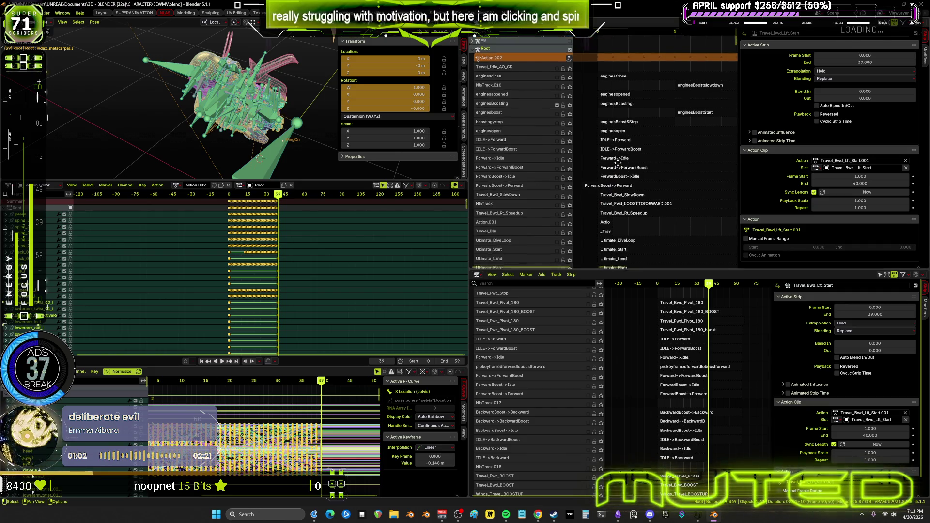
- Orbit to the shaded character and play, then stop, the travel animation
{"action": "scroll", "coordinate": [630, 155], "scroll_direction": "down", "scroll_amount": 10}
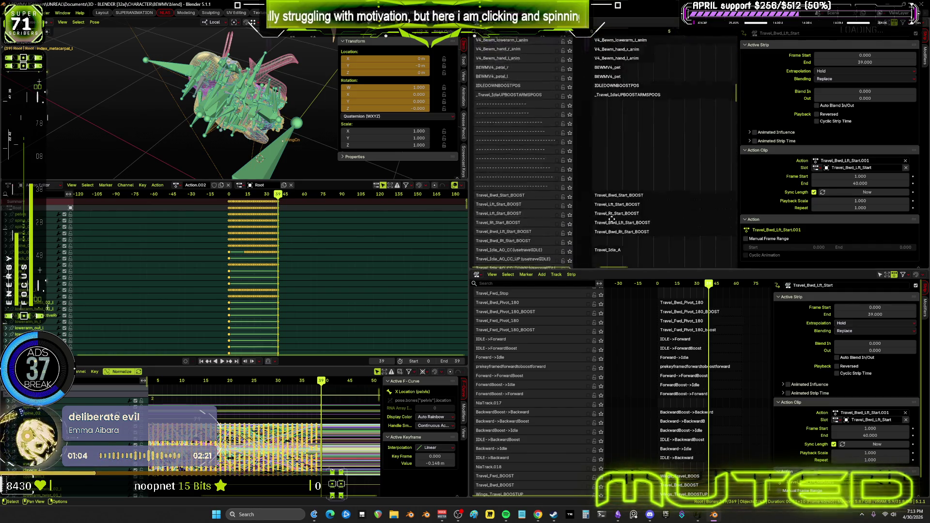
{"action": "middle_click_drag", "start_coordinate": [218, 97], "coordinate": [262, 143]}
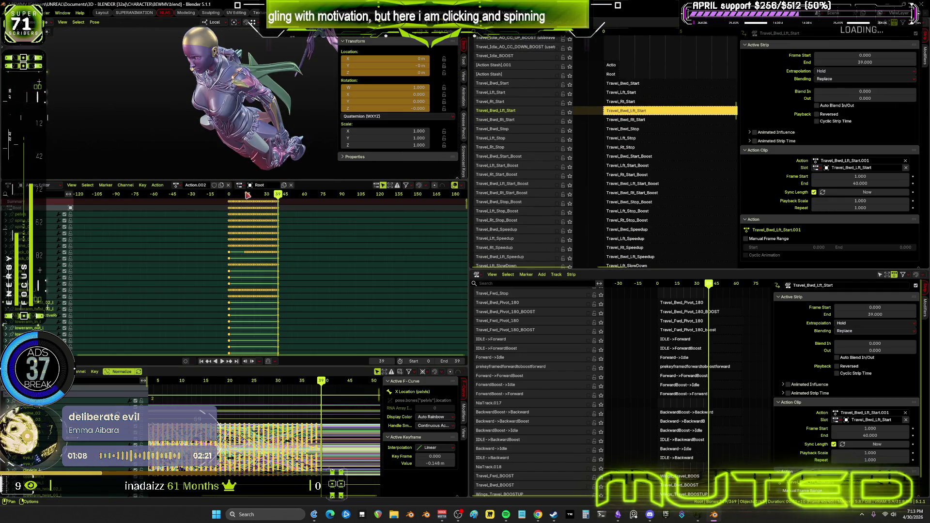
{"action": "key", "text": "space"}
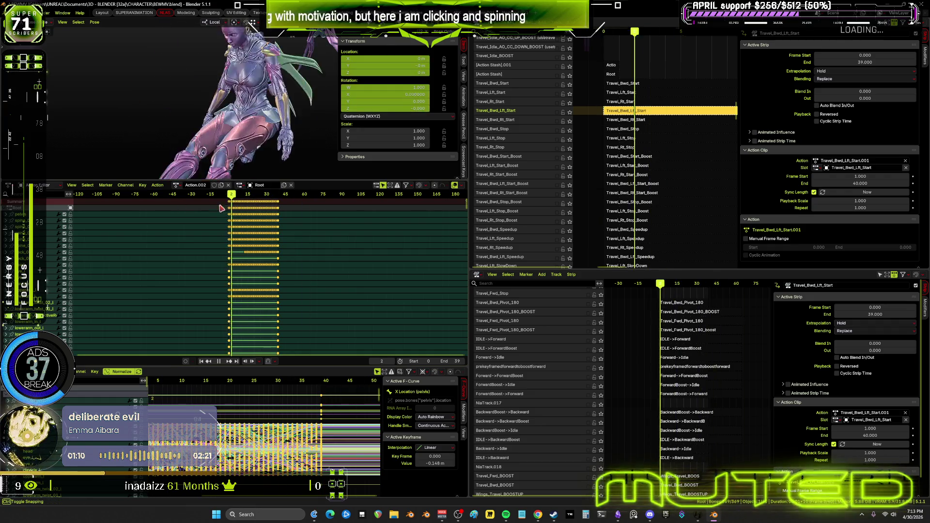
{"action": "key", "text": "Escape"}
- Return to the Obsidian flowchart canvas and frame the StartForward group
{"action": "mouse_move", "coordinate": [632, 138]}
{"action": "middle_mouse_down"}
{"action": "mouse_move", "coordinate": [636, 43]}
{"action": "mouse_move", "coordinate": [683, 172]}
{"action": "mouse_move", "coordinate": [724, 227]}
{"action": "mouse_move", "coordinate": [641, 150]}
{"action": "mouse_move", "coordinate": [557, 252]}
{"action": "mouse_move", "coordinate": [684, 290]}
{"action": "middle_mouse_up"}
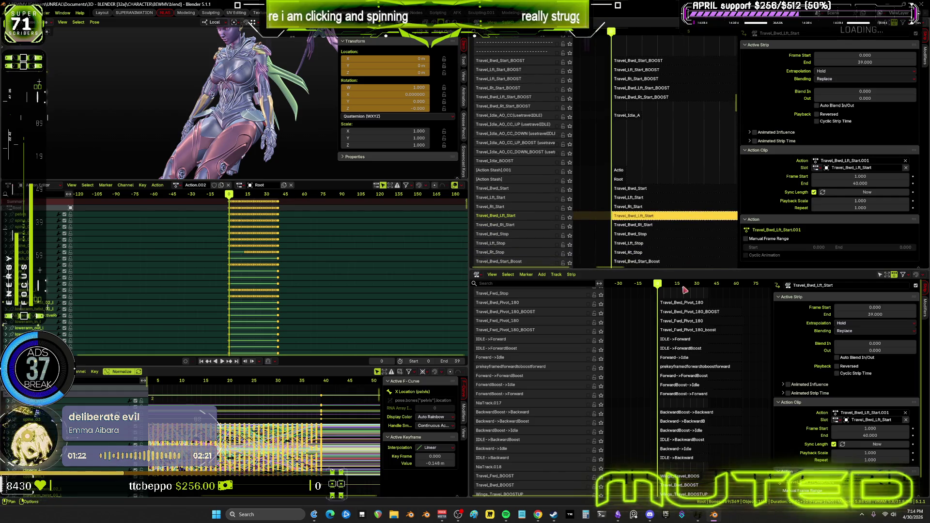
{"action": "left_click", "coordinate": [621, 516]}
{"action": "mouse_move", "coordinate": [405, 173]}
{"action": "left_mouse_down"}
{"action": "mouse_move", "coordinate": [436, 162]}
{"action": "mouse_move", "coordinate": [448, 212]}
{"action": "left_mouse_up"}
- Move the StartForward title up and stack TRAVEL_Fwd_Start, TRAVEL_Lft_Start and TRAVEL_Rt_Start beneath it
{"action": "left_click", "coordinate": [411, 145]}
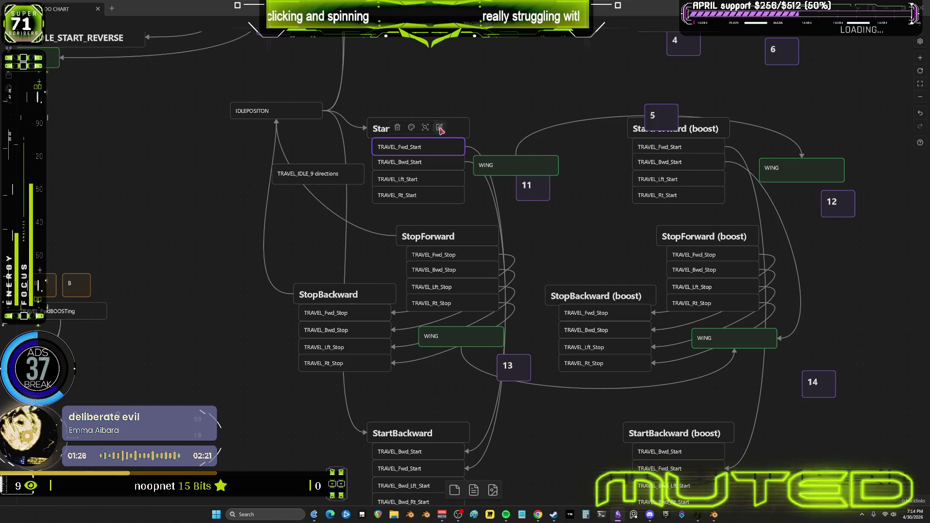
{"action": "scroll", "coordinate": [436, 145], "scroll_direction": "up", "scroll_amount": 5}
{"action": "left_click", "coordinate": [530, 200]}
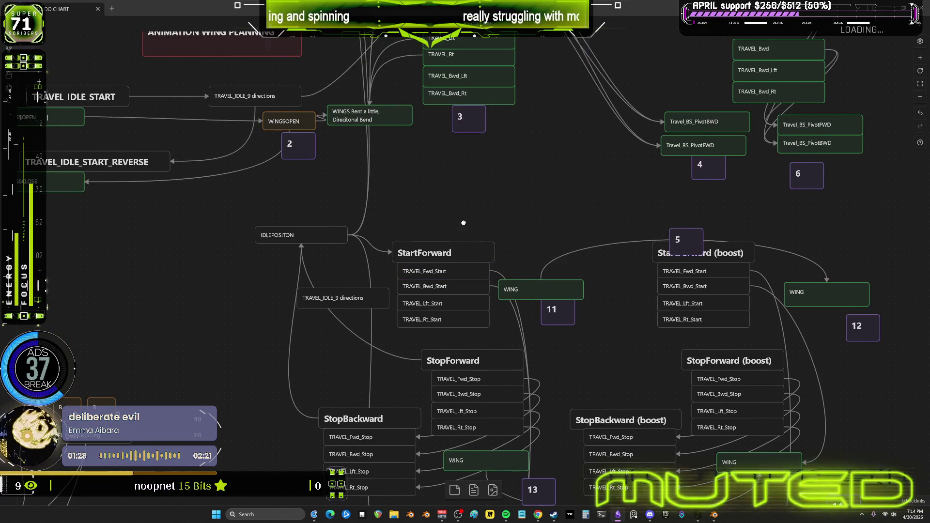
{"action": "left_click_drag", "start_coordinate": [461, 253], "coordinate": [461, 178]}
{"action": "left_click_drag", "start_coordinate": [461, 271], "coordinate": [461, 201]}
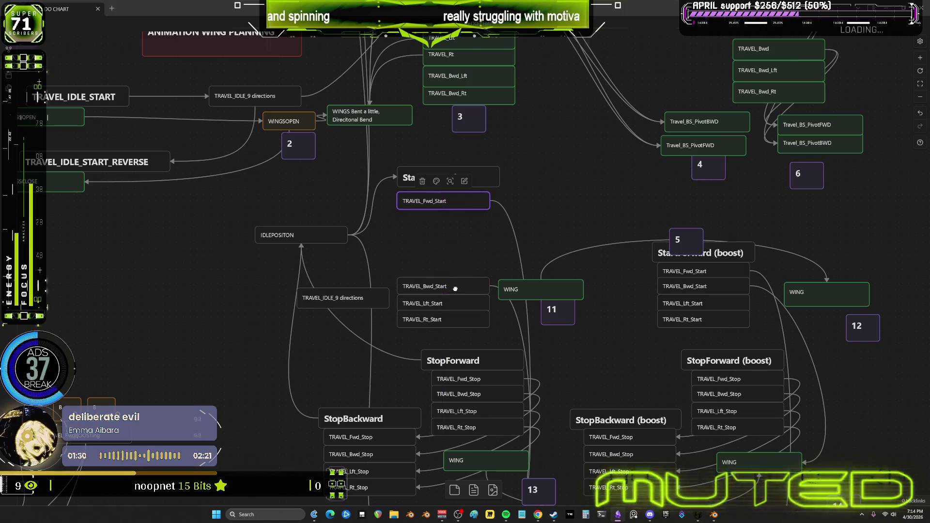
{"action": "left_click_drag", "start_coordinate": [455, 288], "coordinate": [453, 217]}
{"action": "left_click_drag", "start_coordinate": [454, 303], "coordinate": [453, 237]}
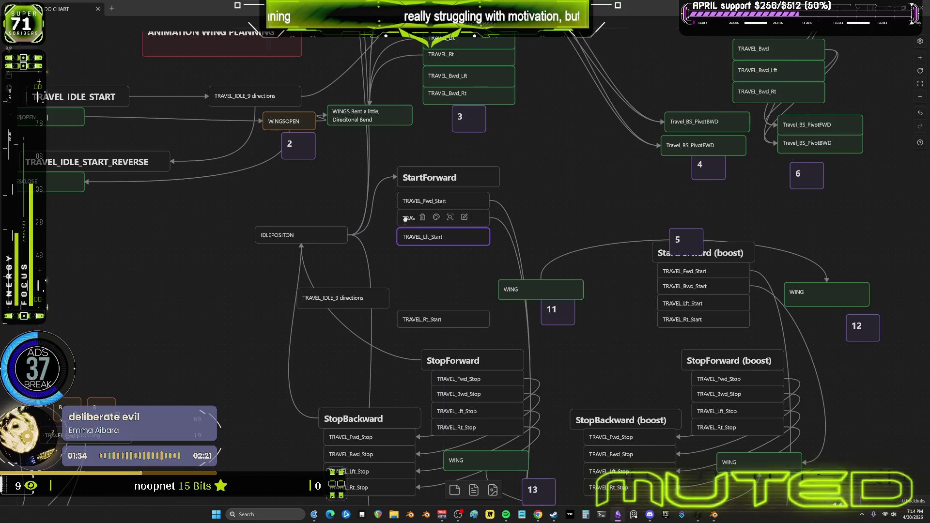
{"action": "left_click_drag", "start_coordinate": [400, 221], "coordinate": [408, 271]}
{"action": "left_click_drag", "start_coordinate": [408, 238], "coordinate": [408, 220]}
{"action": "left_click_drag", "start_coordinate": [430, 320], "coordinate": [430, 238]}
- Place TRAVEL_Bwd_Start last under TRAVEL_Rt_Start and line up the backward start cards
{"action": "left_click", "coordinate": [451, 269]}
{"action": "left_click_drag", "start_coordinate": [418, 268], "coordinate": [409, 254]}
{"action": "scroll", "coordinate": [534, 289], "scroll_direction": "down", "scroll_amount": 2}
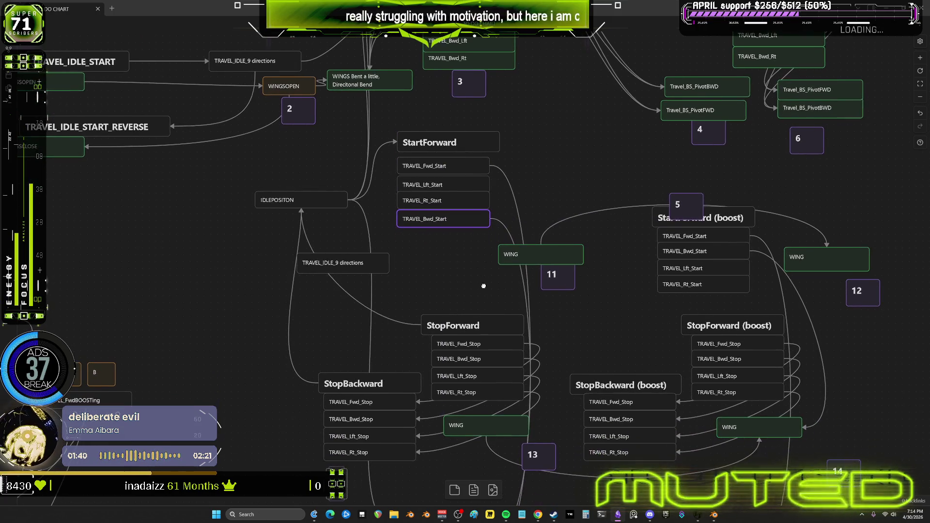
{"action": "mouse_move", "coordinate": [533, 289]}
{"action": "left_mouse_down"}
{"action": "mouse_move", "coordinate": [528, 112]}
{"action": "mouse_move", "coordinate": [517, 188]}
{"action": "left_mouse_up"}
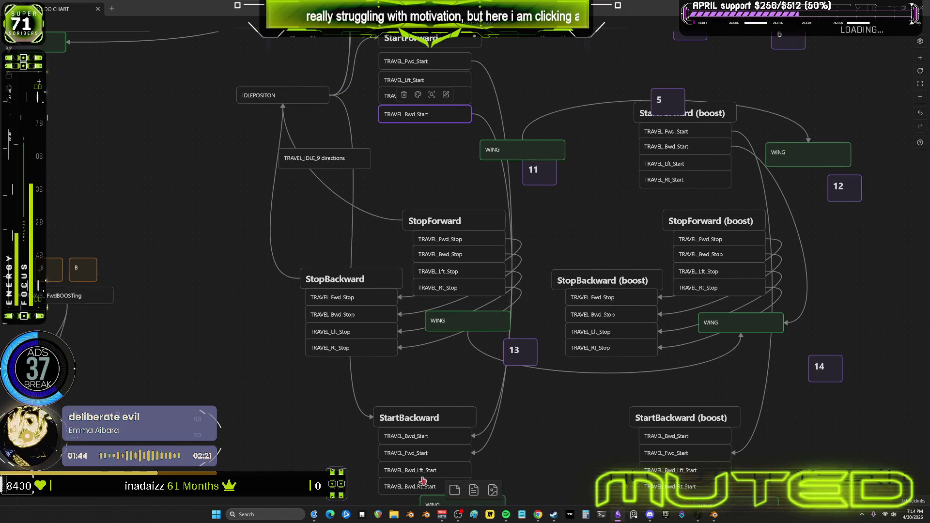
{"action": "mouse_move", "coordinate": [417, 114]}
{"action": "left_mouse_down"}
{"action": "mouse_move", "coordinate": [428, 146]}
{"action": "mouse_move", "coordinate": [421, 114]}
{"action": "left_mouse_up"}
{"action": "left_click_drag", "start_coordinate": [417, 470], "coordinate": [417, 470]}
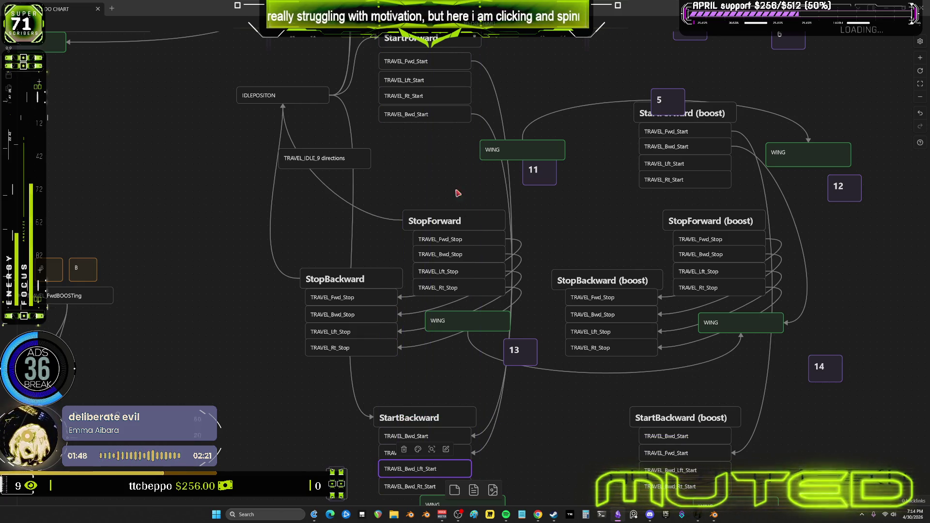
- Colour the four StartForward cards plus TRAVEL_Bwd_Rt_Start and TRAVEL_Bwd_Lft_Start red
{"action": "left_click_drag", "start_coordinate": [438, 165], "coordinate": [428, 72], "text": "shift"}
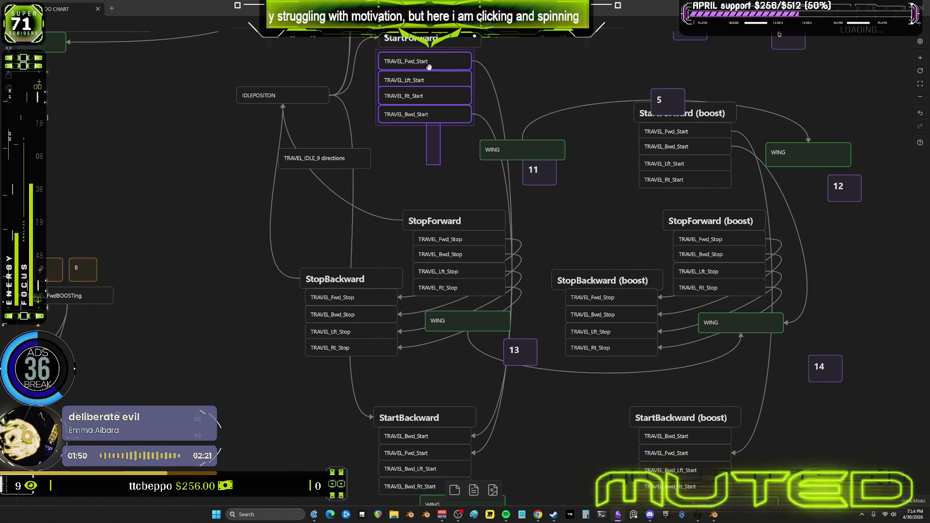
{"action": "scroll", "coordinate": [481, 380], "scroll_direction": "down", "scroll_amount": 2}
{"action": "left_click", "coordinate": [408, 384], "text": "shift"}
{"action": "left_click", "coordinate": [406, 369], "text": "shift"}
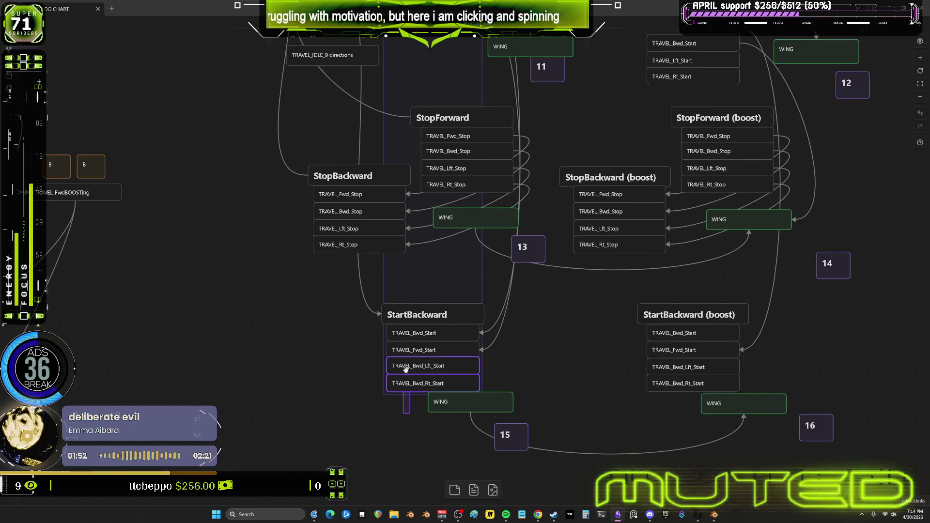
{"action": "right_click", "coordinate": [409, 372]}
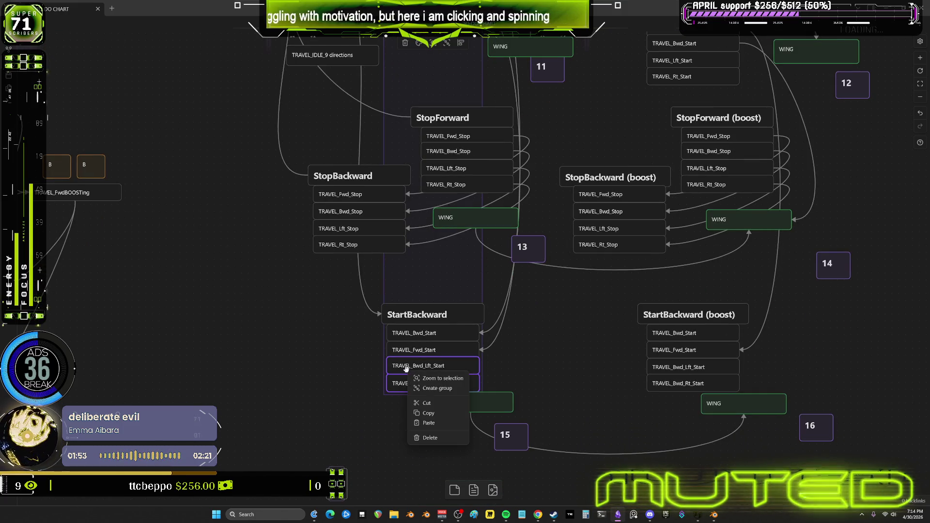
{"action": "key", "text": "Escape"}
{"action": "left_click", "coordinate": [419, 42]}
{"action": "left_click", "coordinate": [422, 61]}
{"action": "left_click", "coordinate": [490, 291]}
- Reorder the StopForward group as TRAVEL_Fwd_Stop, TRAVEL_Lft_Stop, TRAVEL_Rt_Stop, TRAVEL_Bwd_Stop
{"action": "scroll", "coordinate": [561, 238], "scroll_direction": "up", "scroll_amount": 2}
{"action": "mouse_move", "coordinate": [561, 238]}
{"action": "middle_mouse_down"}
{"action": "mouse_move", "coordinate": [577, 266]}
{"action": "mouse_move", "coordinate": [567, 219]}
{"action": "middle_mouse_up"}
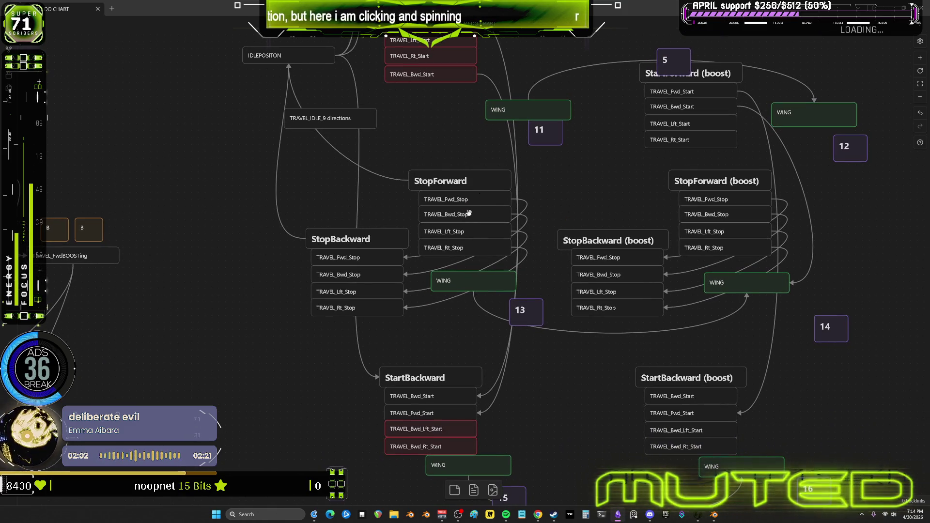
{"action": "left_click_drag", "start_coordinate": [493, 175], "coordinate": [497, 147]}
{"action": "left_click_drag", "start_coordinate": [473, 197], "coordinate": [471, 171]}
{"action": "left_click_drag", "start_coordinate": [468, 216], "coordinate": [535, 207]}
{"action": "scroll", "coordinate": [448, 213], "scroll_direction": "up", "scroll_amount": 1}
{"action": "left_click", "coordinate": [451, 254]}
{"action": "left_click_drag", "start_coordinate": [450, 255], "coordinate": [448, 212]}
{"action": "mouse_move", "coordinate": [533, 217]}
{"action": "left_mouse_down"}
{"action": "mouse_move", "coordinate": [519, 237]}
{"action": "mouse_move", "coordinate": [469, 234]}
{"action": "left_mouse_up"}
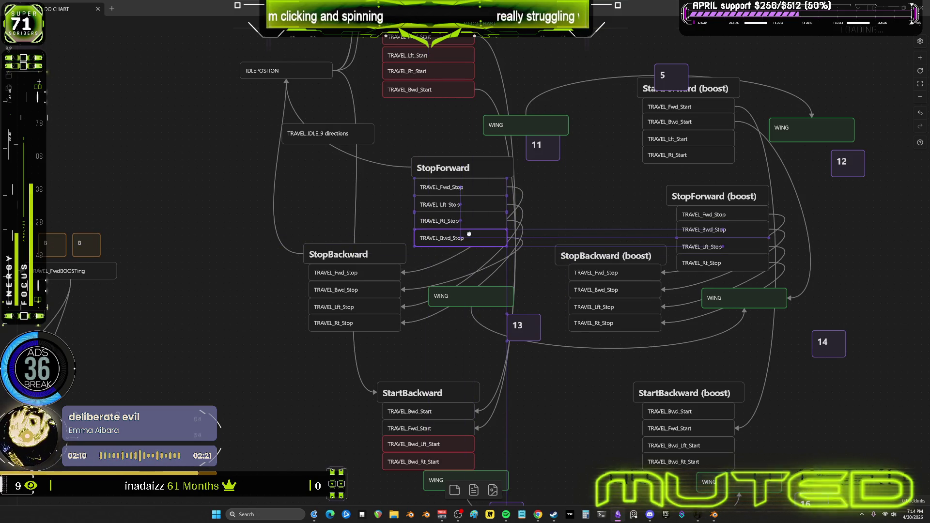
- Move the WING card below StopBackward down and inspect StopBackward's side stop cards
{"action": "mouse_move", "coordinate": [468, 295]}
{"action": "left_mouse_down"}
{"action": "mouse_move", "coordinate": [469, 351]}
{"action": "mouse_move", "coordinate": [458, 345]}
{"action": "left_mouse_up"}
{"action": "left_click_drag", "start_coordinate": [345, 346], "coordinate": [354, 313]}
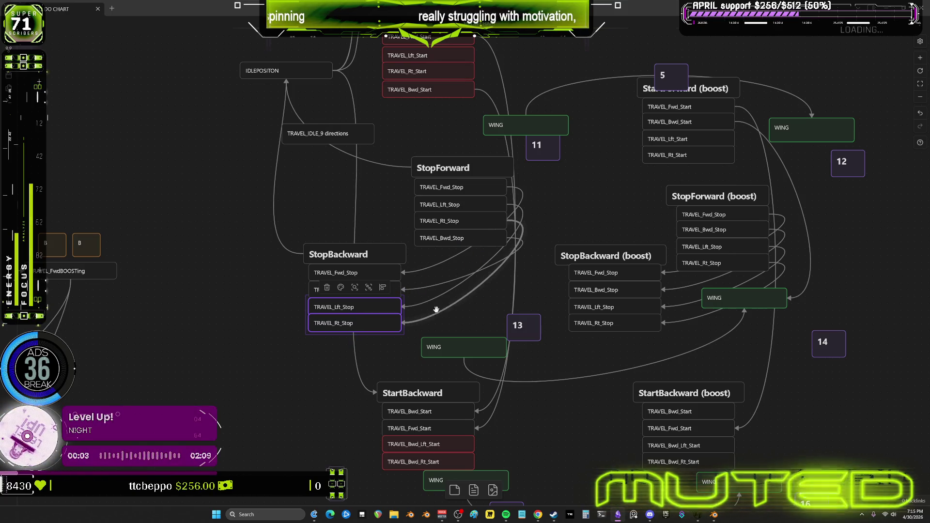
{"action": "left_click", "coordinate": [450, 302]}
{"action": "left_click", "coordinate": [244, 305]}
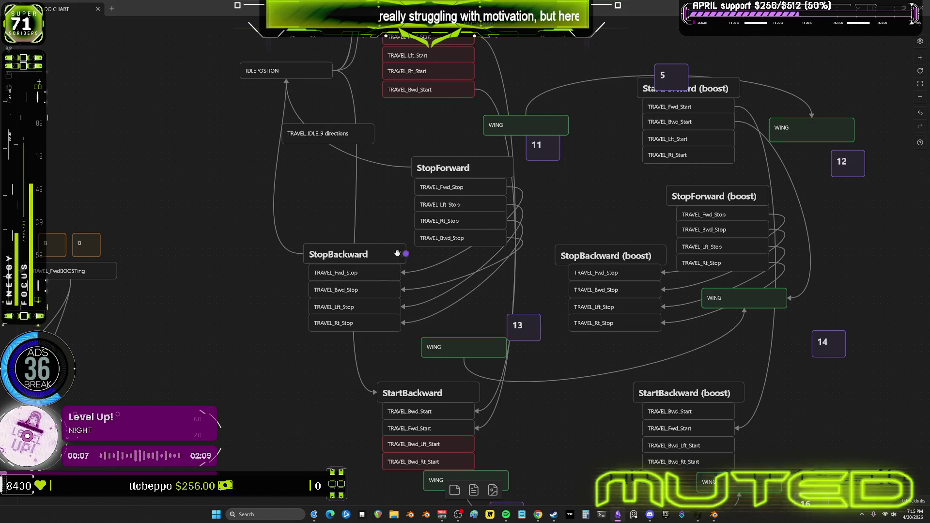
- Return the canvas view to the StartForward cards and launch the Epic Games Launcher
{"action": "scroll", "coordinate": [507, 254], "scroll_direction": "down", "scroll_amount": 2}
{"action": "mouse_move", "coordinate": [507, 254]}
{"action": "middle_mouse_down"}
{"action": "mouse_move", "coordinate": [499, 235]}
{"action": "mouse_move", "coordinate": [475, 349]}
{"action": "middle_mouse_up"}
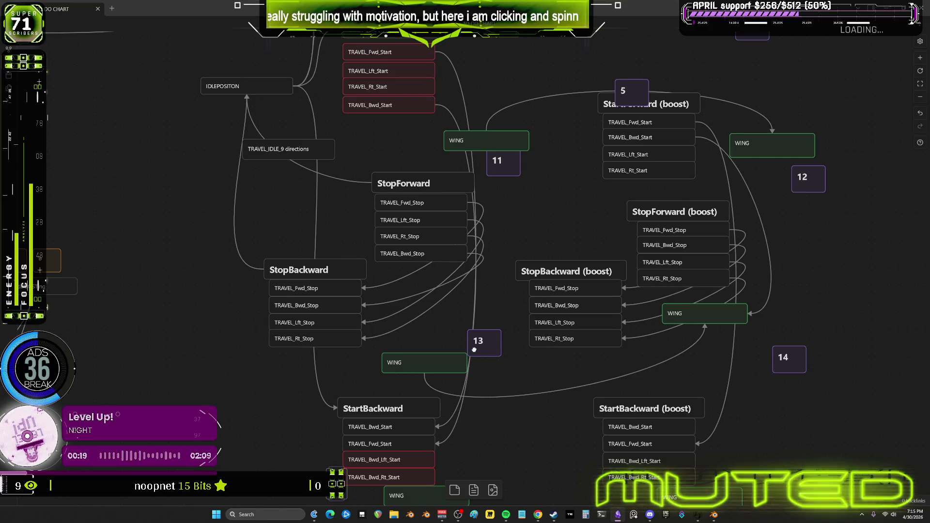
{"action": "middle_click_drag", "start_coordinate": [474, 350], "coordinate": [481, 388]}
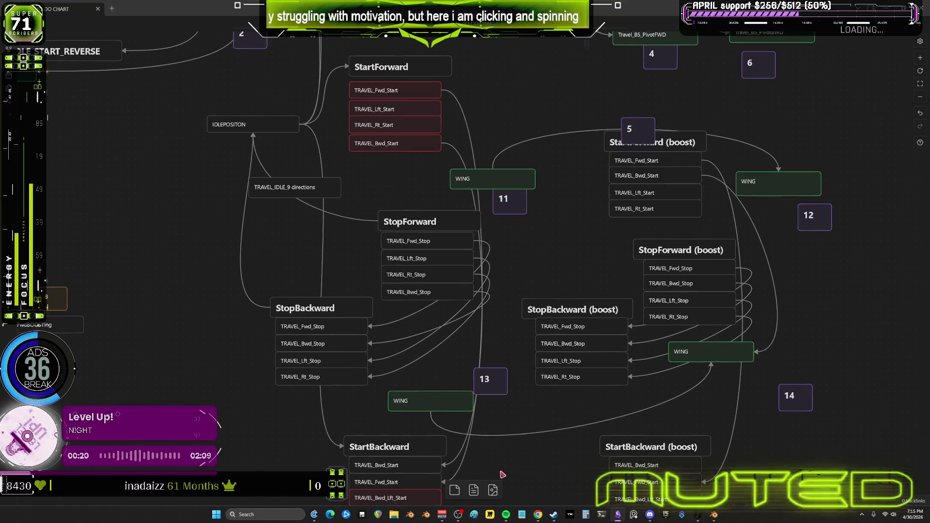
{"action": "left_click", "coordinate": [667, 515]}
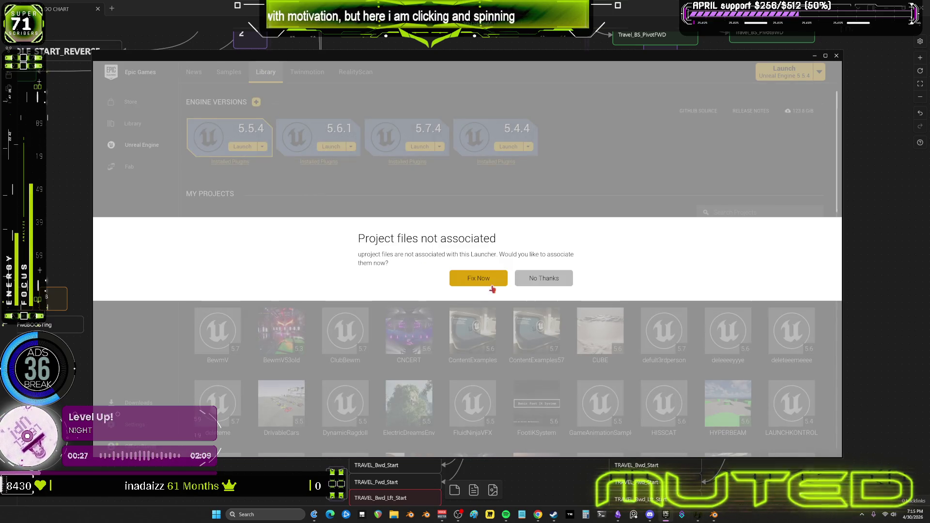
- Associate .uproject files with the launcher and open the UE 5.7 project in Unreal Editor
{"action": "left_click", "coordinate": [491, 286]}
{"action": "double_click", "coordinate": [272, 264]}
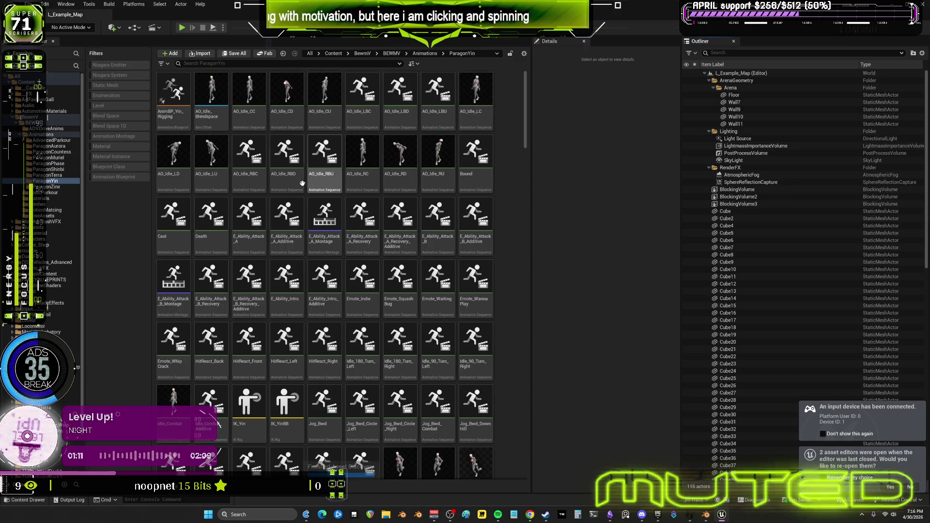
- Open Temp_AnimBlueprint from the BEWMV folder and enter its flying state machine
{"action": "right_click", "coordinate": [44, 123]}
{"action": "double_click", "coordinate": [247, 151]}
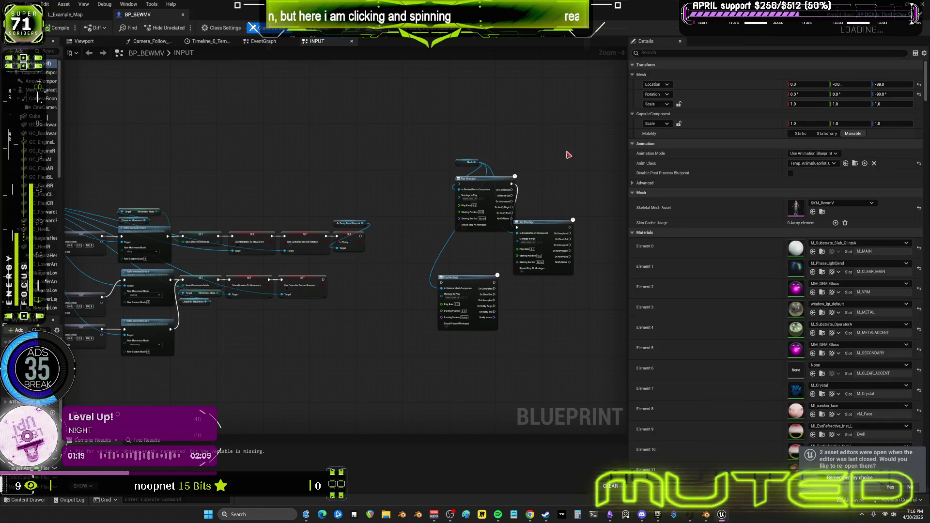
{"action": "left_click", "coordinate": [855, 163]}
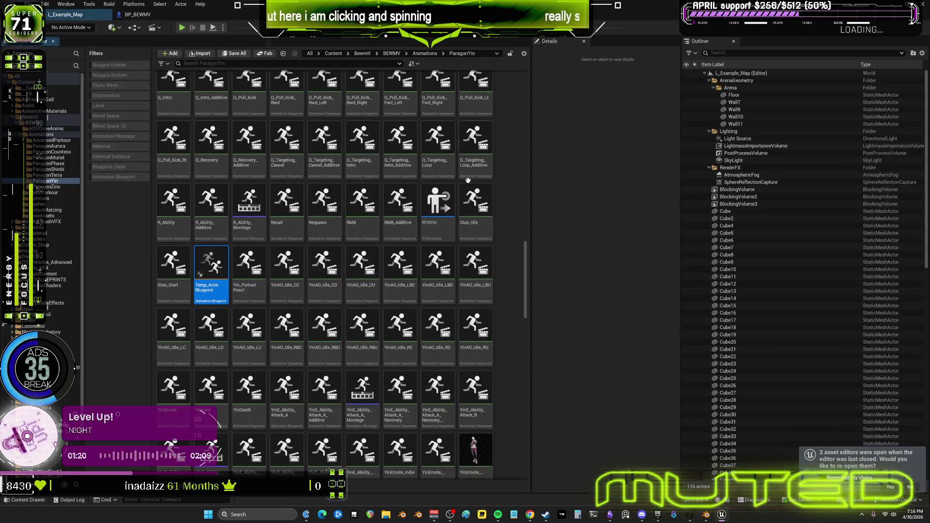
{"action": "double_click", "coordinate": [209, 257]}
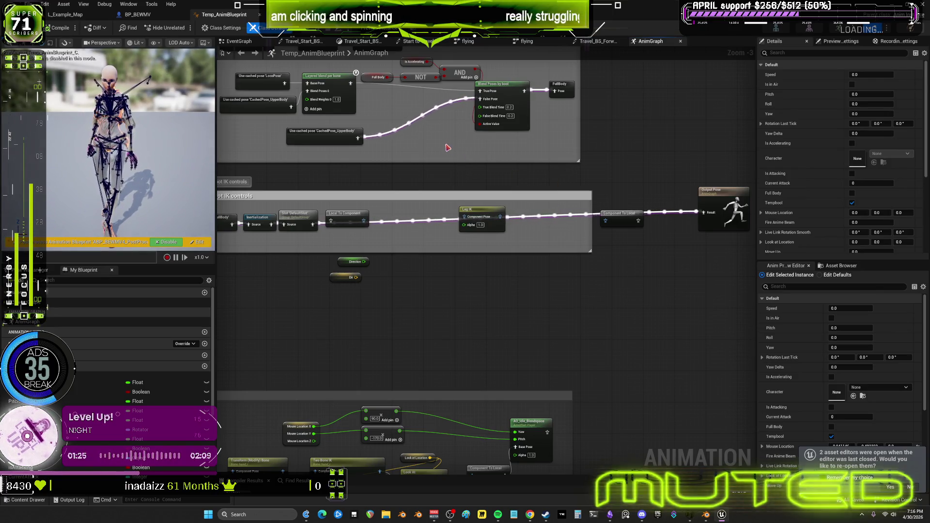
{"action": "mouse_move", "coordinate": [472, 260]}
{"action": "right_mouse_down"}
{"action": "mouse_move", "coordinate": [473, 280]}
{"action": "mouse_move", "coordinate": [451, 266]}
{"action": "right_mouse_up"}
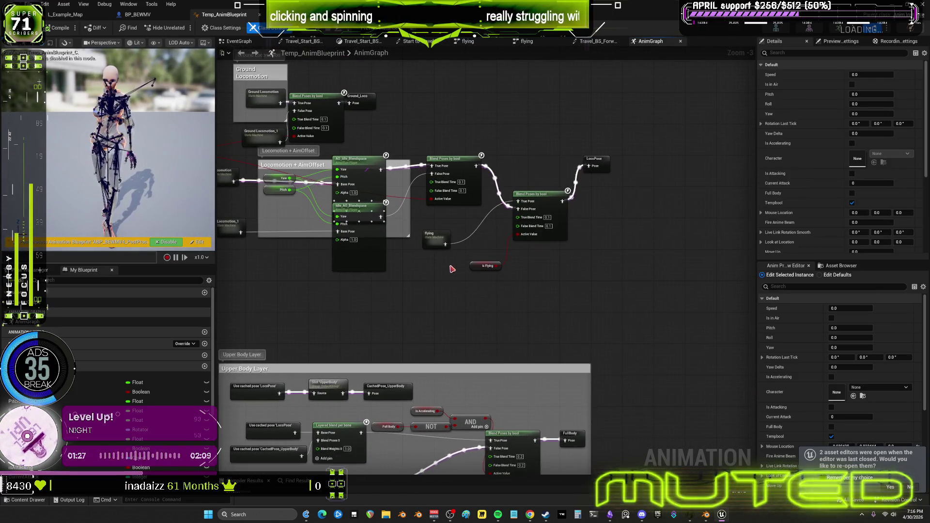
{"action": "double_click", "coordinate": [435, 237]}
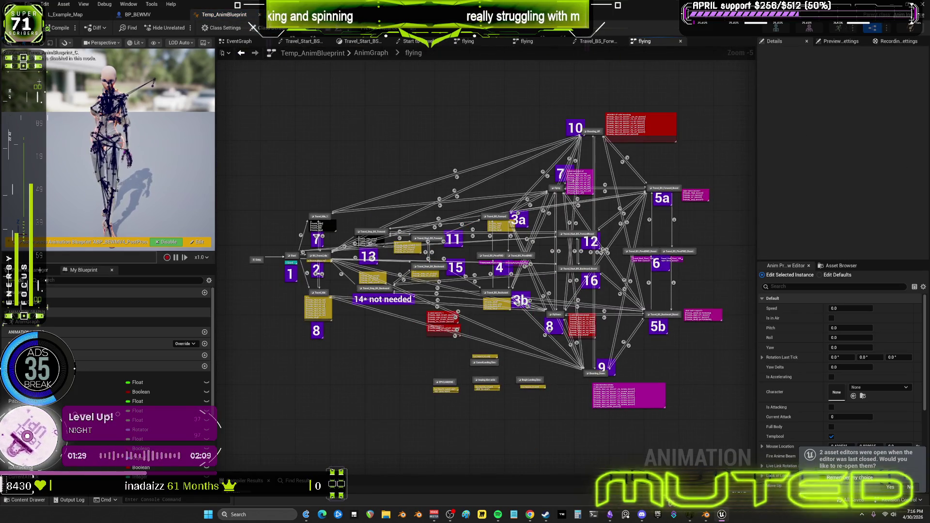
- Glance at the Blender NLA session and the flowchart, then return to the flying state machine
{"action": "left_click", "coordinate": [708, 516]}
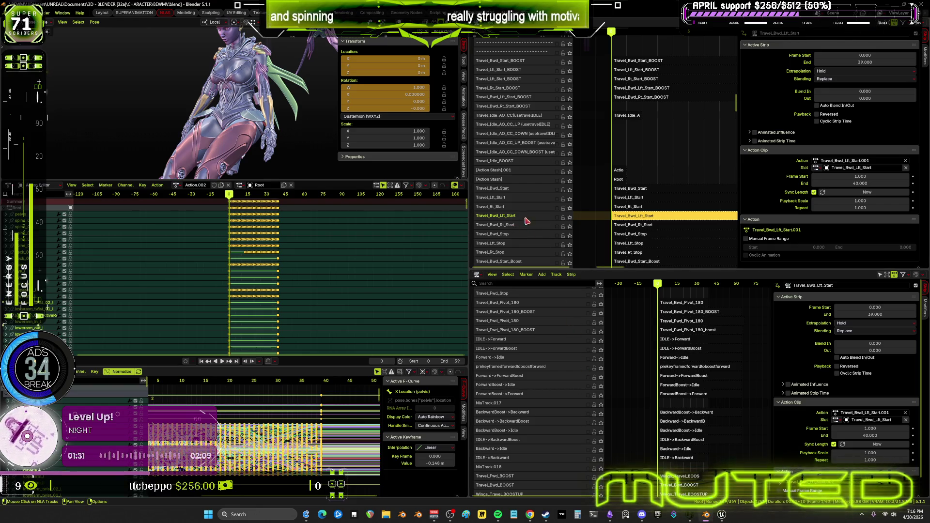
{"action": "left_click", "coordinate": [610, 515]}
{"action": "scroll", "coordinate": [516, 220], "scroll_direction": "down", "scroll_amount": 3}
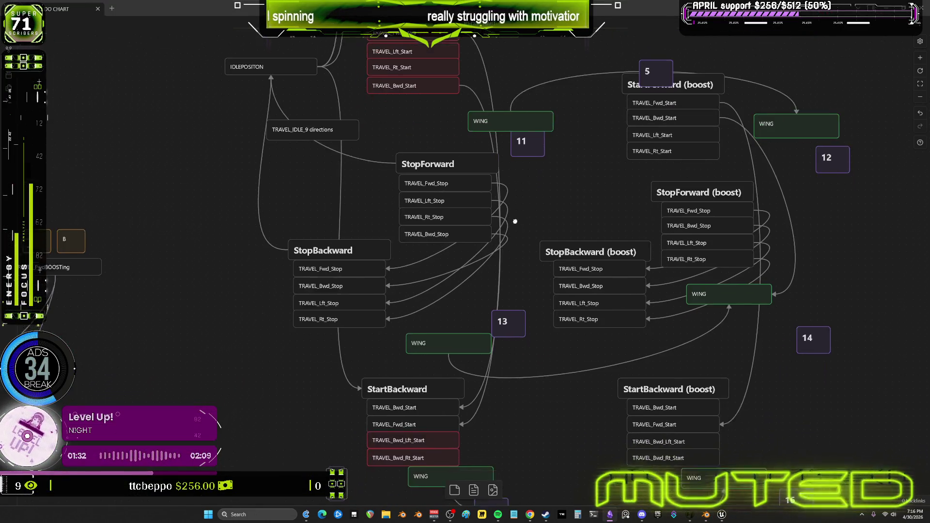
{"action": "scroll", "coordinate": [515, 211], "scroll_direction": "up", "scroll_amount": 3}
{"action": "scroll", "coordinate": [614, 415], "scroll_direction": "down", "scroll_amount": 1}
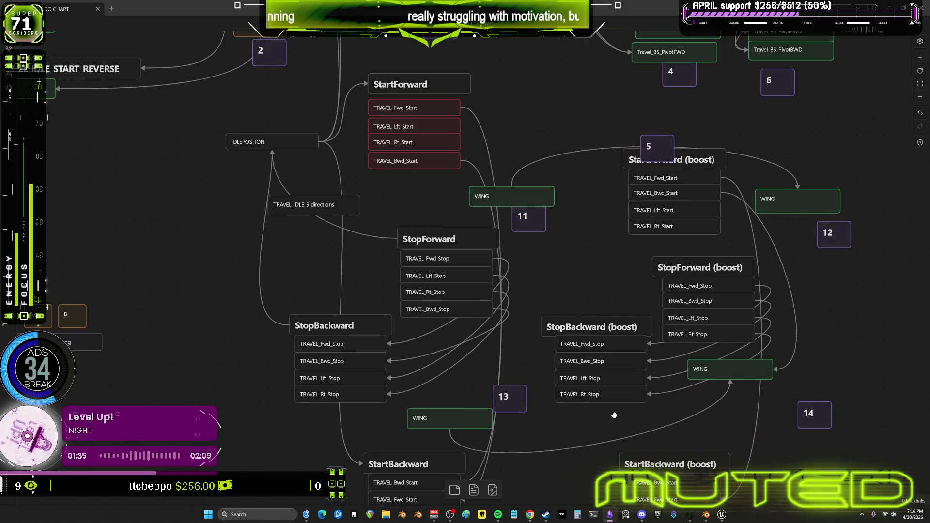
{"action": "left_click", "coordinate": [722, 514]}
{"action": "scroll", "coordinate": [500, 271], "scroll_direction": "up", "scroll_amount": 5}
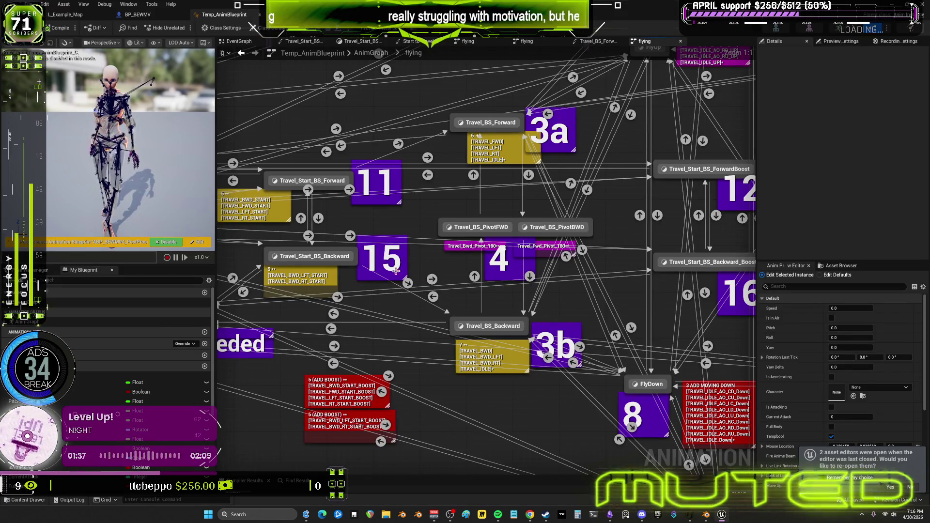
- Open the Travel_Start_BS blend space inside the Travel_Start_BS_Forward state
{"action": "right_click_drag", "start_coordinate": [622, 246], "coordinate": [613, 221]}
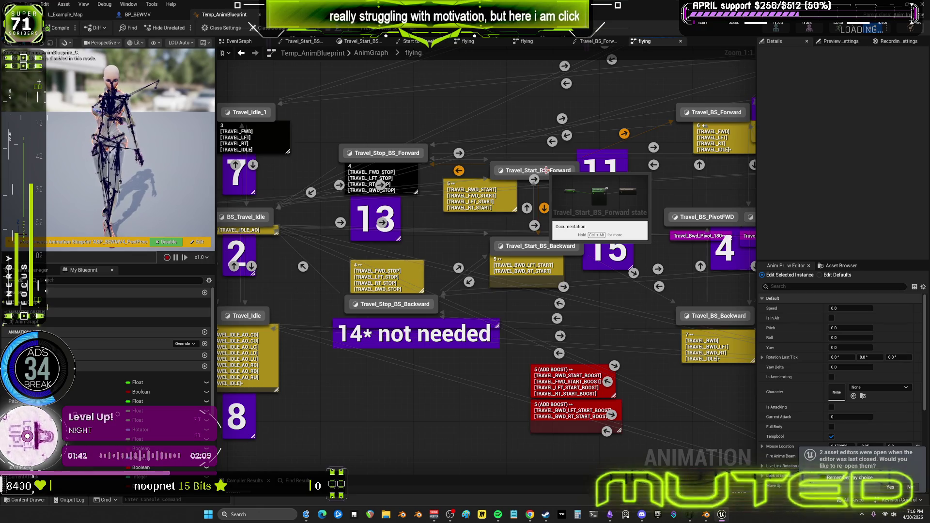
{"action": "left_click", "coordinate": [546, 171]}
{"action": "double_click", "coordinate": [546, 171]}
{"action": "double_click", "coordinate": [524, 227]}
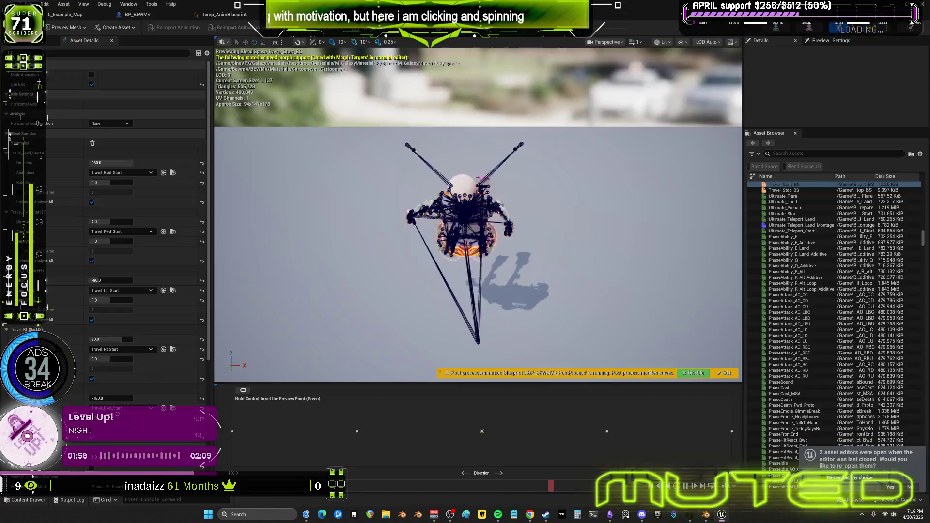
- Go back to the flying state machine and open Travel_Start_BS_Backward's Travel_Bwd_Start_BS blend space
{"action": "key", "text": "alt+Tab"}
{"action": "left_click", "coordinate": [413, 52]}
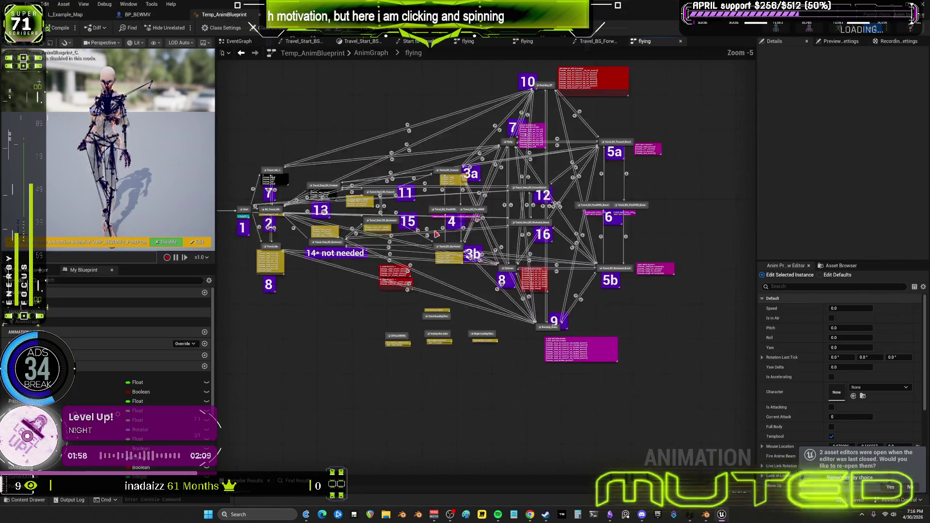
{"action": "right_click_drag", "start_coordinate": [383, 229], "coordinate": [451, 227]}
{"action": "double_click", "coordinate": [450, 227]}
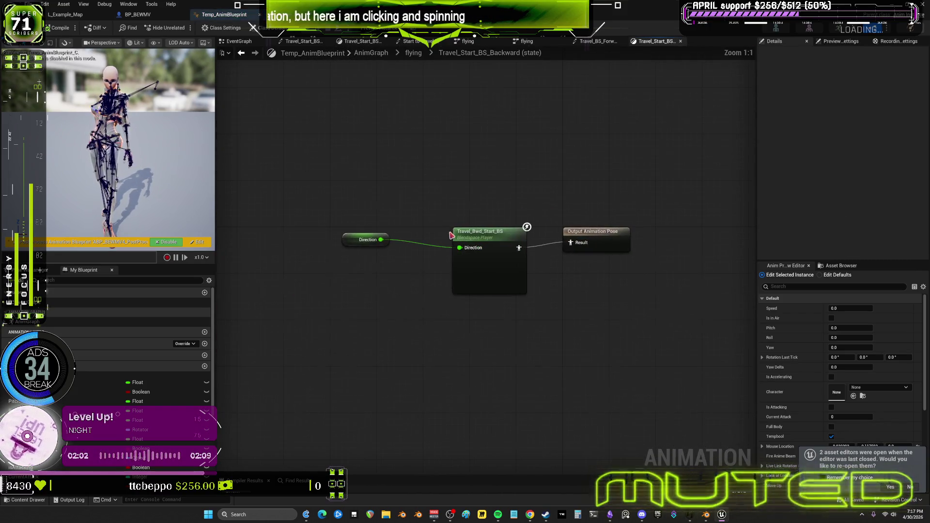
{"action": "double_click", "coordinate": [506, 240]}
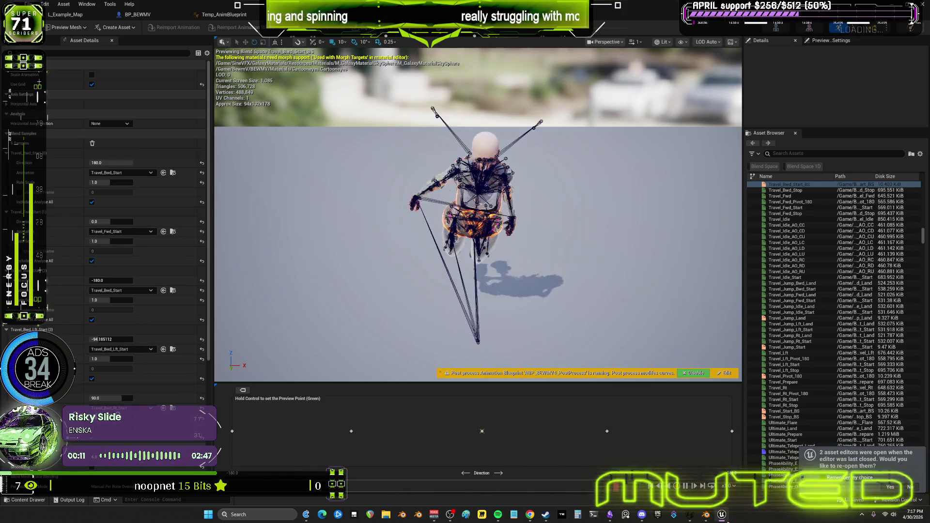
- Check the backward cards on the flowchart canvas
{"action": "mouse_move", "coordinate": [722, 517]}
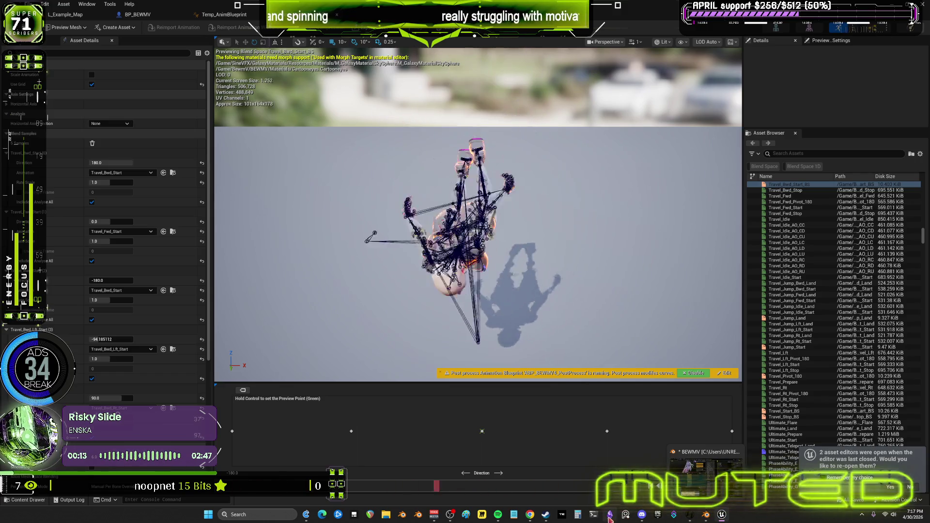
{"action": "left_click", "coordinate": [610, 514]}
{"action": "scroll", "coordinate": [454, 277], "scroll_direction": "down", "scroll_amount": 3}
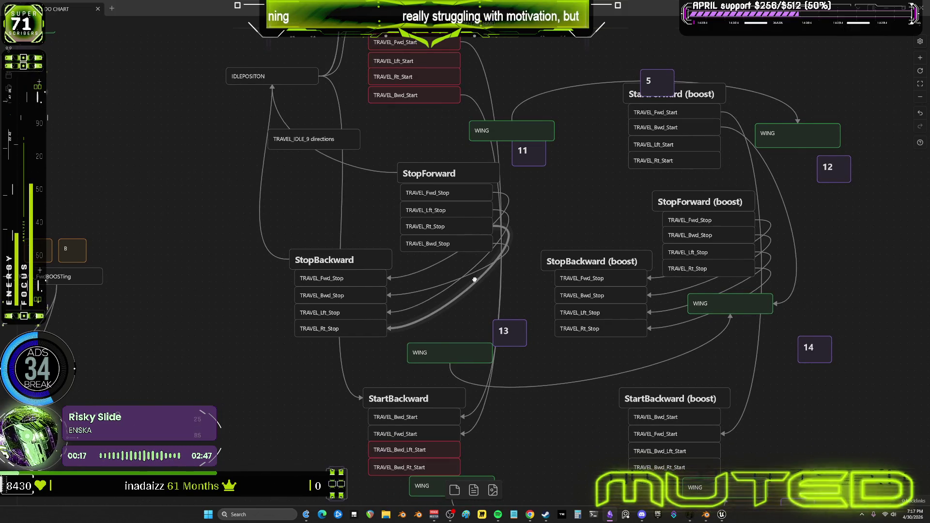
{"action": "mouse_move", "coordinate": [474, 280]}
{"action": "left_mouse_down"}
{"action": "mouse_move", "coordinate": [475, 367]}
{"action": "mouse_move", "coordinate": [473, 337]}
{"action": "left_mouse_up"}
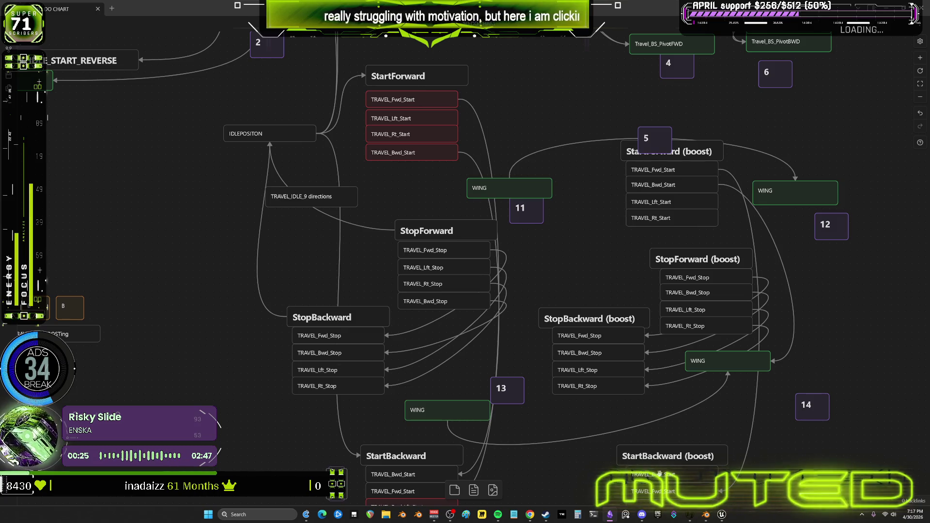
- Back in Temp_AnimBlueprint's flying state machine, open Travel_BS_Backward's Travel_Bwd_BS blend space player
{"action": "key", "text": "alt+Tab"}
{"action": "left_click", "coordinate": [238, 14]}
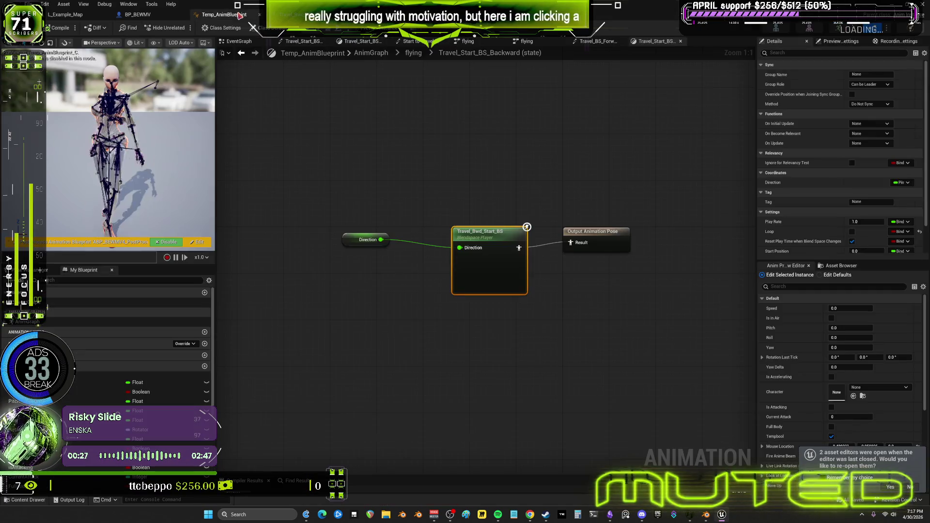
{"action": "left_click", "coordinate": [413, 53]}
{"action": "scroll", "coordinate": [442, 270], "scroll_direction": "up", "scroll_amount": 5}
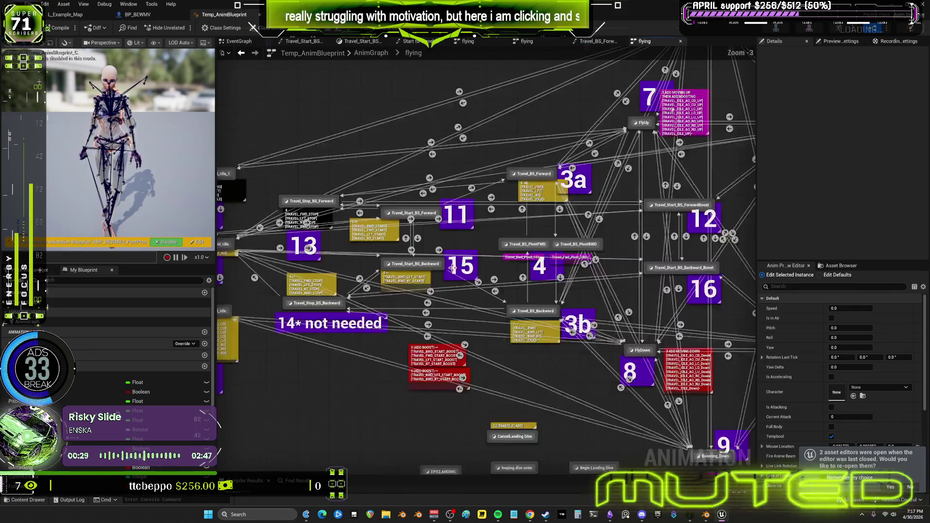
{"action": "left_click", "coordinate": [403, 262]}
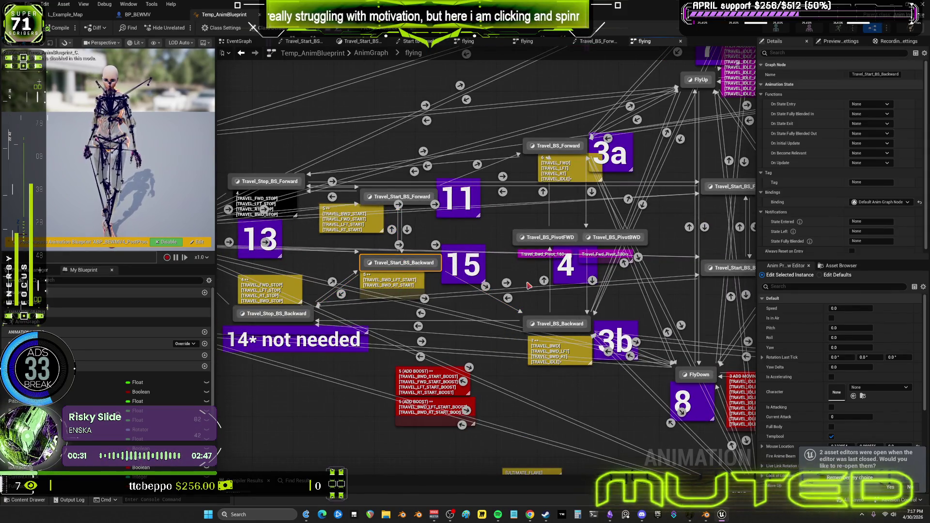
{"action": "left_click", "coordinate": [402, 196]}
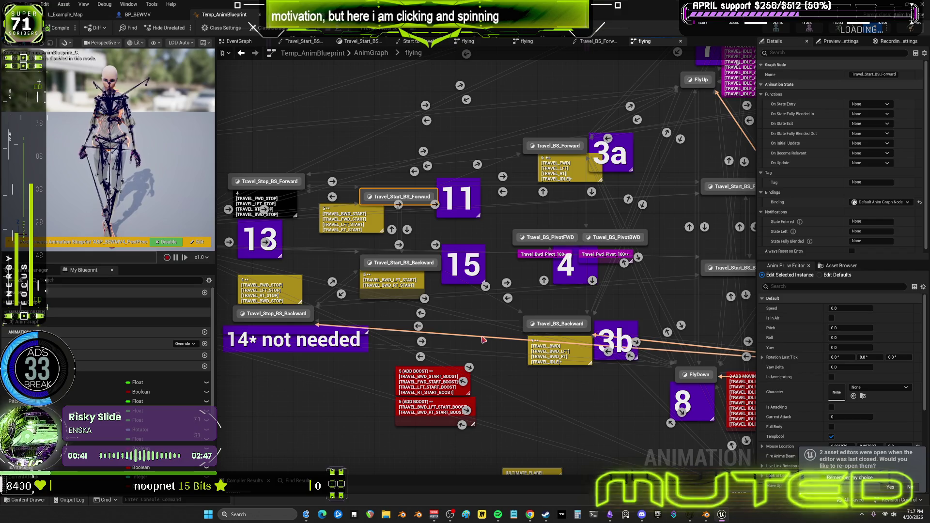
{"action": "double_click", "coordinate": [561, 324]}
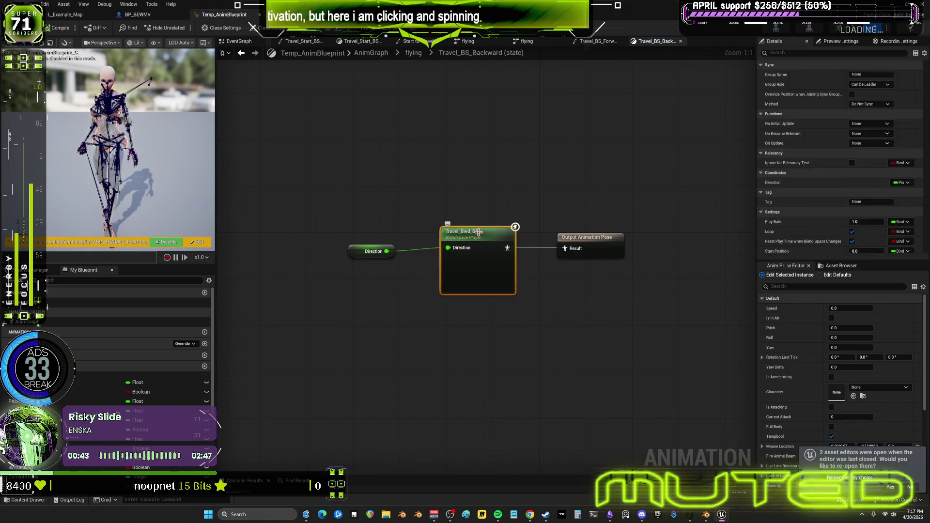
{"action": "double_click", "coordinate": [479, 232]}
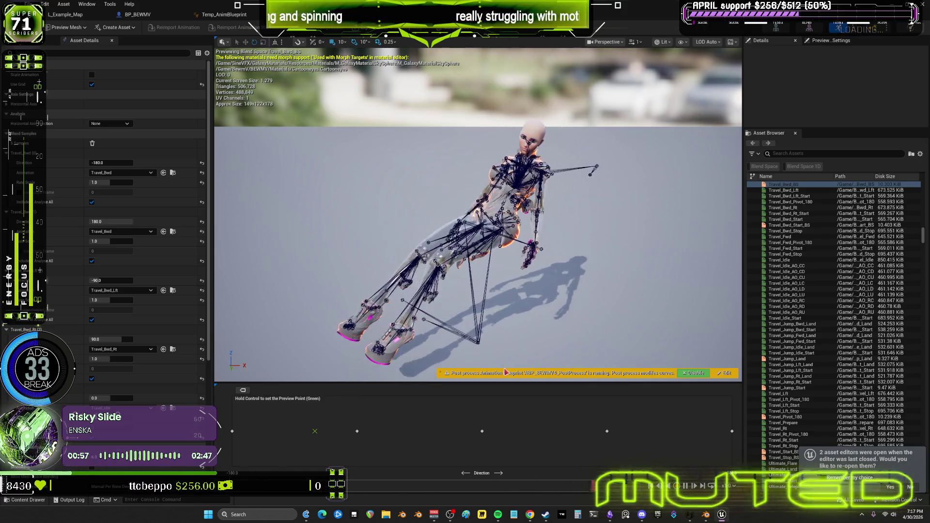
- Show the flowchart canvas with StopForward, StopBackward and StartBackward beside their boost groups
{"action": "left_click", "coordinate": [612, 515]}
{"action": "mouse_move", "coordinate": [504, 370]}
{"action": "left_mouse_down"}
{"action": "mouse_move", "coordinate": [496, 315]}
{"action": "mouse_move", "coordinate": [488, 357]}
{"action": "left_mouse_up"}
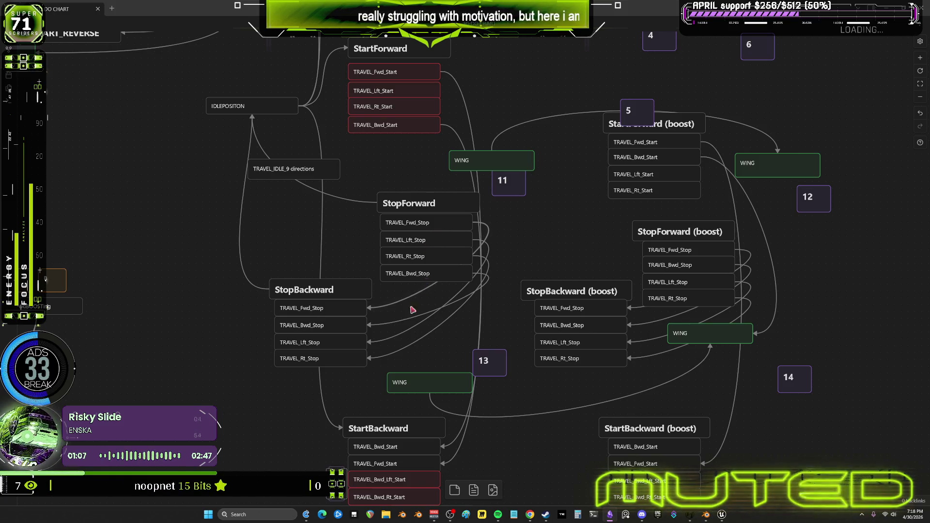
{"action": "mouse_move", "coordinate": [431, 329]}
{"action": "left_mouse_down"}
{"action": "mouse_move", "coordinate": [422, 319]}
{"action": "mouse_move", "coordinate": [416, 230]}
{"action": "mouse_move", "coordinate": [414, 276]}
{"action": "left_mouse_up"}
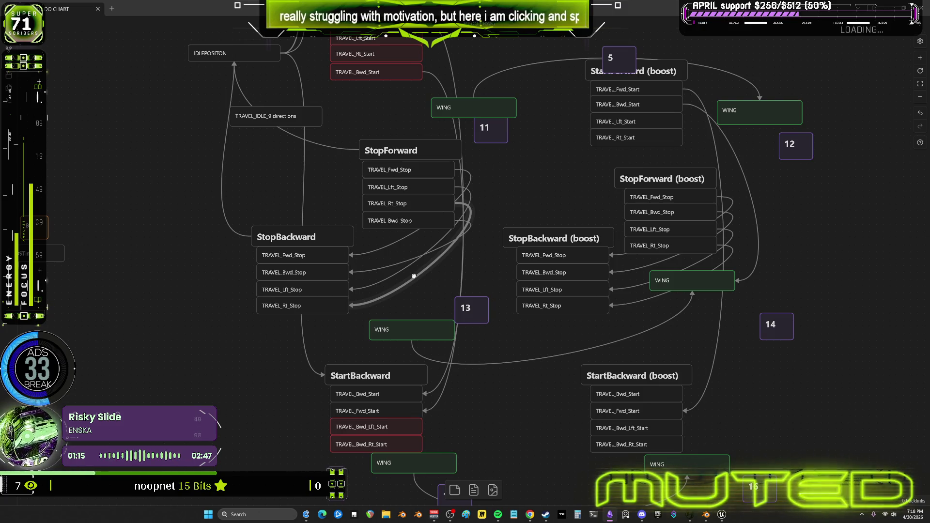
- Rename StopBackward's TRAVEL_Lft_Stop to TRAVEL_Bwd_Lft_Stop and start editing TRAVEL_Rt_Stop
{"action": "left_click", "coordinate": [342, 288]}
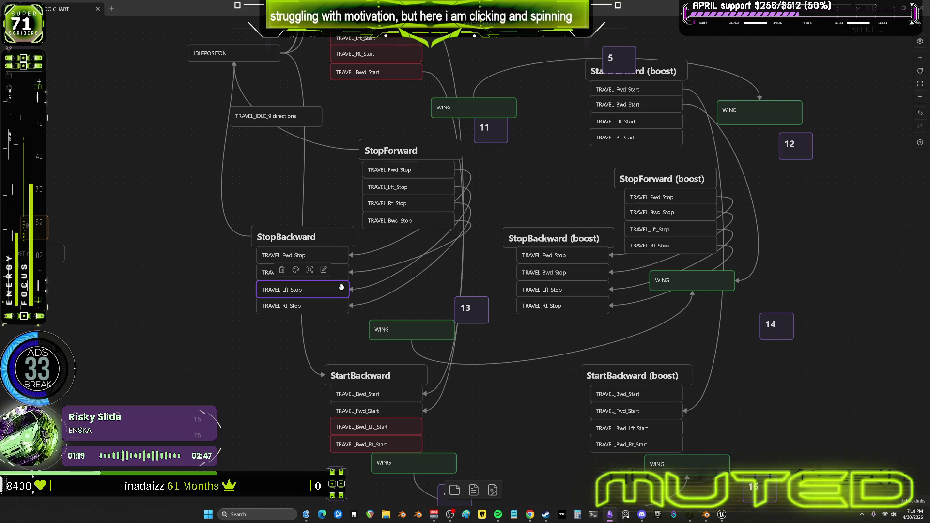
{"action": "key", "text": "alt+Tab"}
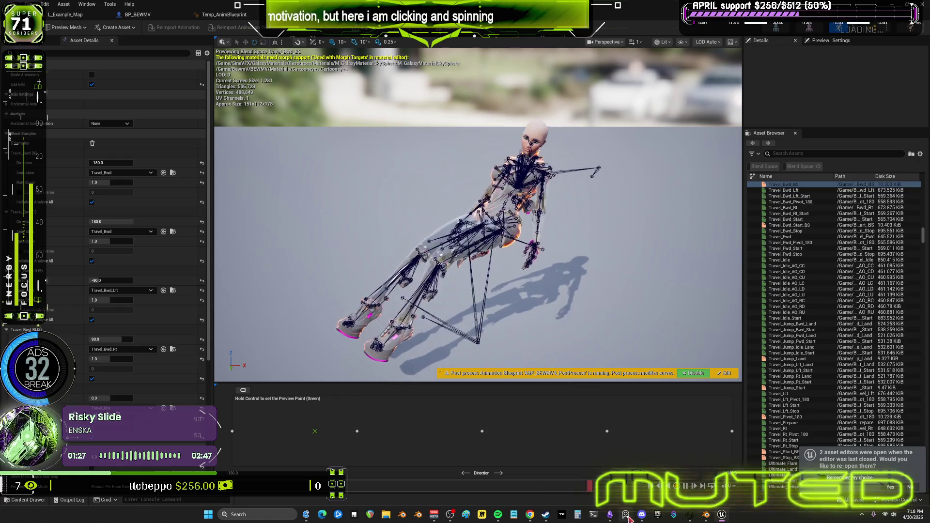
{"action": "key", "text": "alt+Tab"}
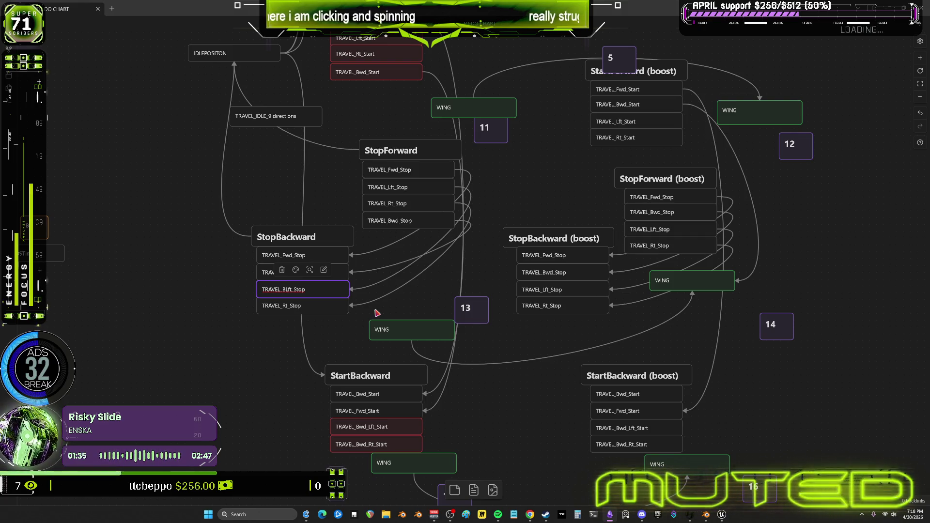
{"action": "type", "text": "wd_"}
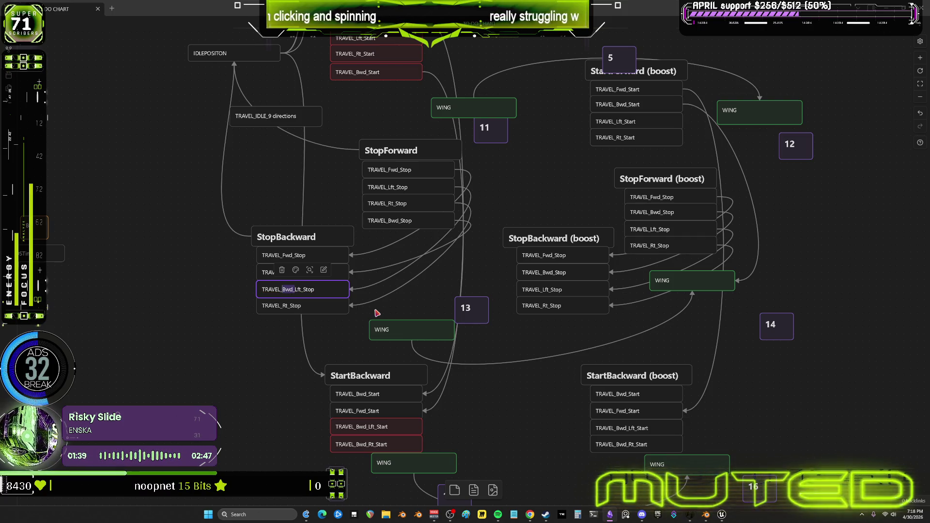
{"action": "left_click", "coordinate": [289, 356]}
{"action": "double_click", "coordinate": [287, 306]}
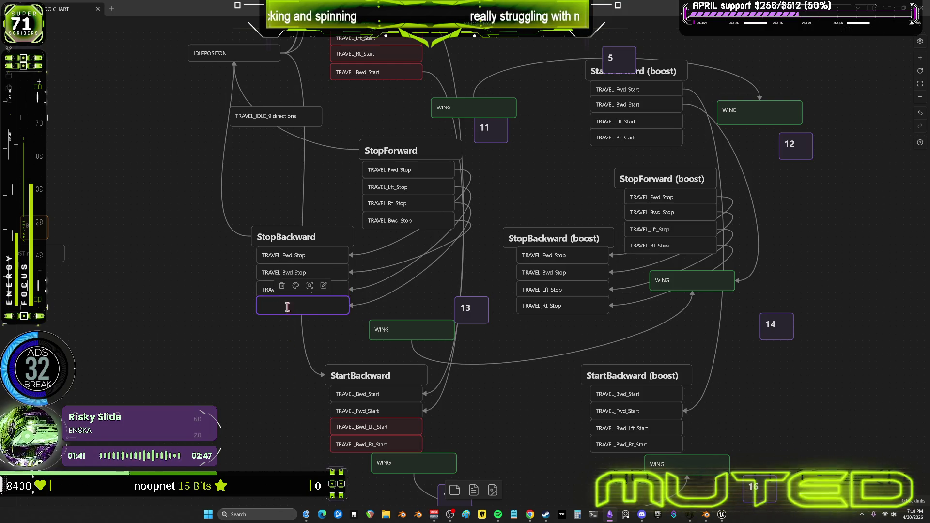
{"action": "type", "text": "TRAVEL_Bwd_Rt_Stop"}
- Finish naming TRAVEL_Bwd_Rt_Stop, then colour the four StopForward cards and both Bwd side stop cards yellow
{"action": "left_click", "coordinate": [282, 357]}
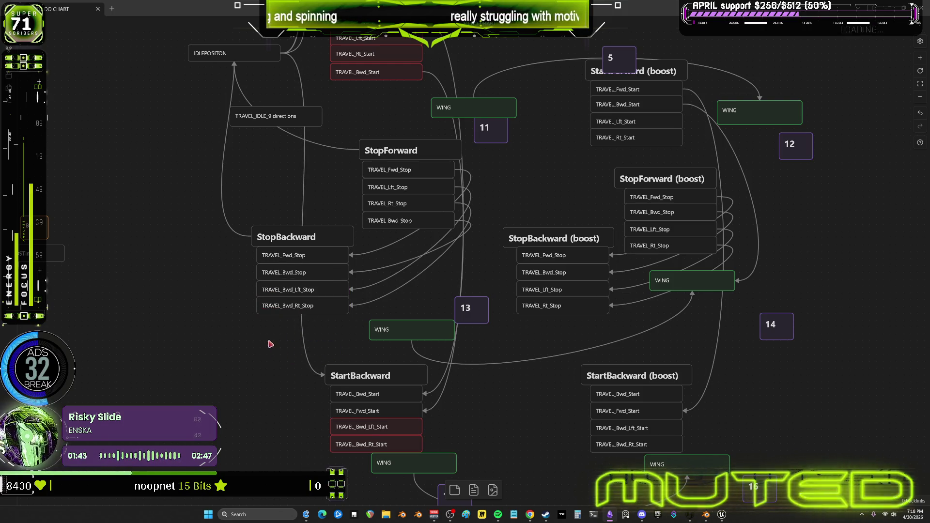
{"action": "scroll", "coordinate": [270, 344], "scroll_direction": "down", "scroll_amount": 3}
{"action": "scroll", "coordinate": [265, 277], "scroll_direction": "up", "scroll_amount": 4}
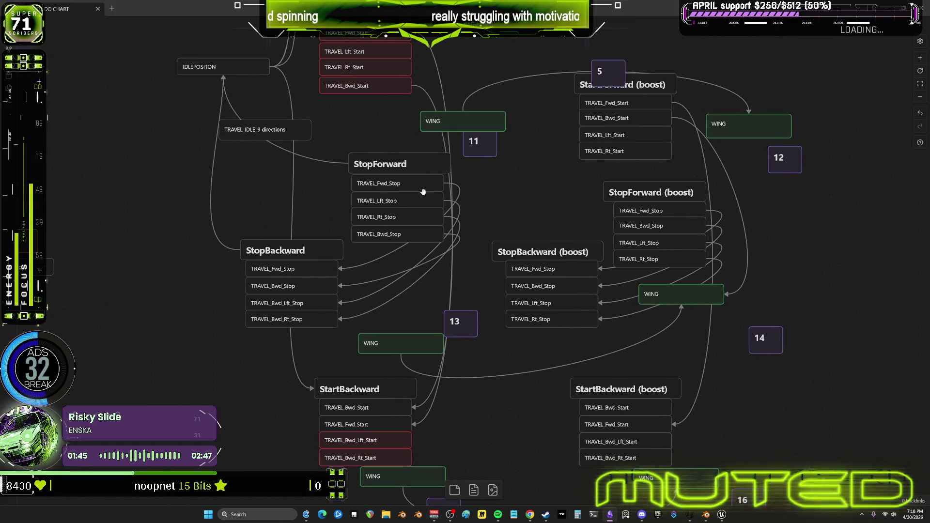
{"action": "mouse_move", "coordinate": [477, 268]}
{"action": "left_mouse_down"}
{"action": "mouse_move", "coordinate": [445, 210]}
{"action": "mouse_move", "coordinate": [411, 197]}
{"action": "left_mouse_up"}
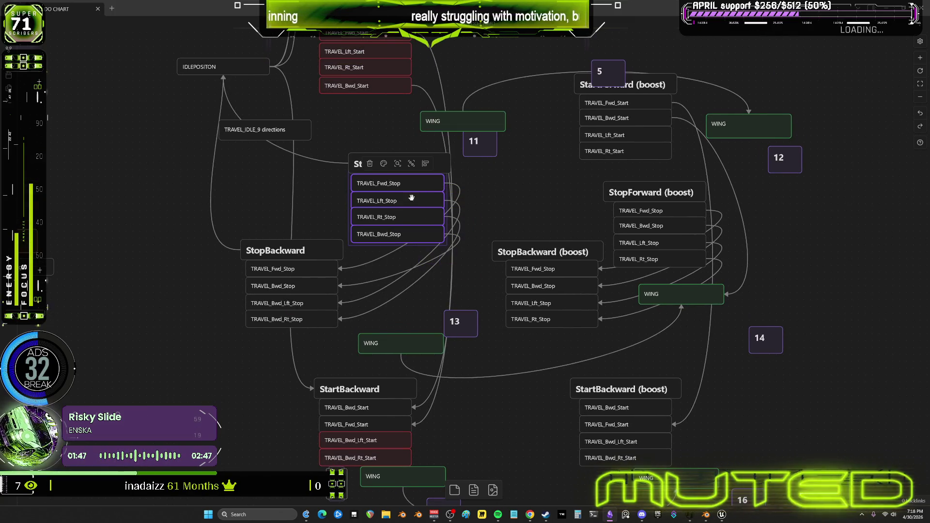
{"action": "left_click", "coordinate": [268, 313]}
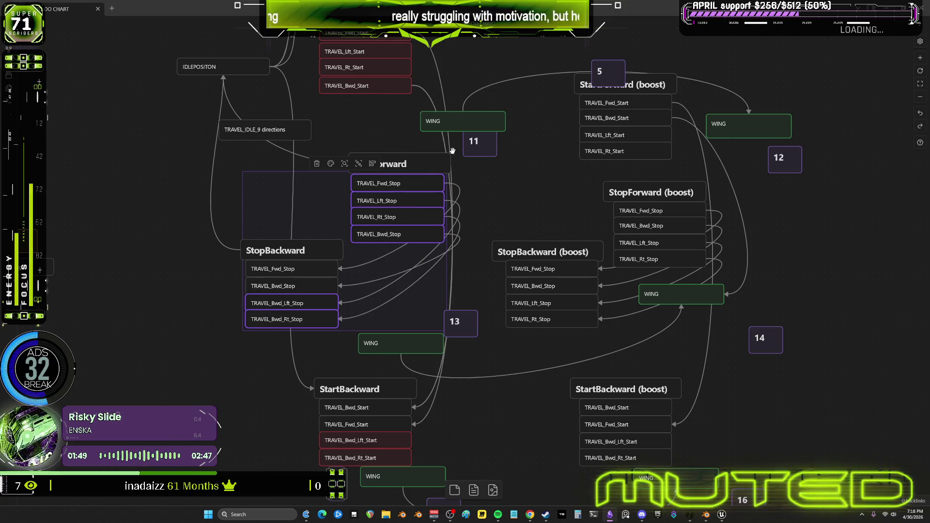
{"action": "left_click", "coordinate": [330, 164]}
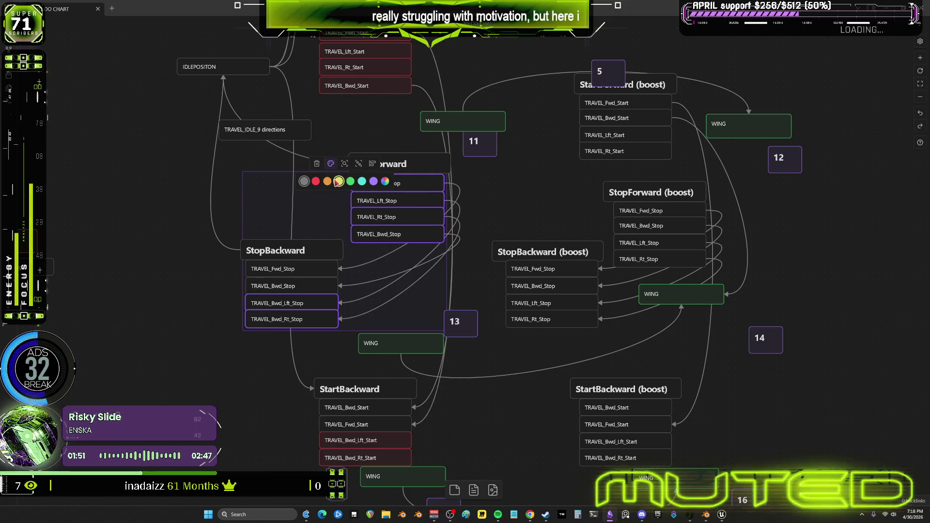
{"action": "left_click", "coordinate": [338, 181]}
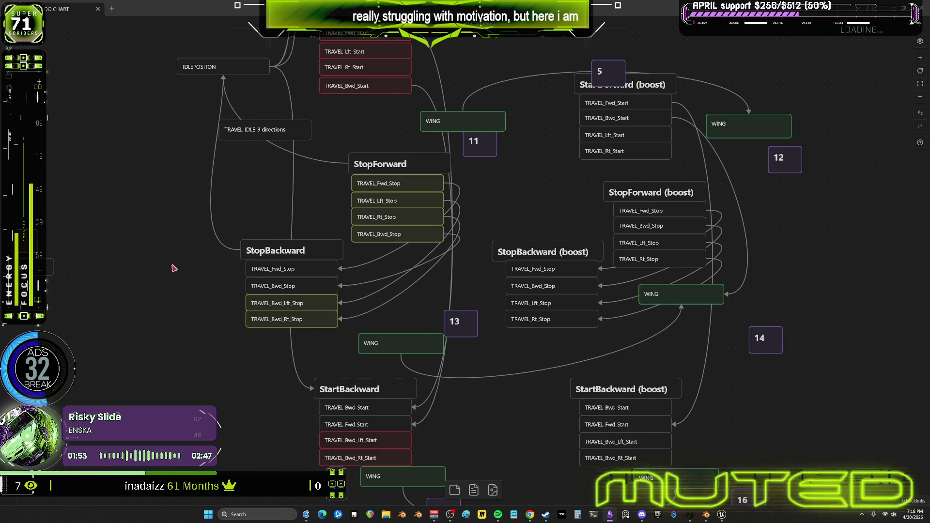
{"action": "middle_click_drag", "start_coordinate": [551, 208], "coordinate": [475, 242]}
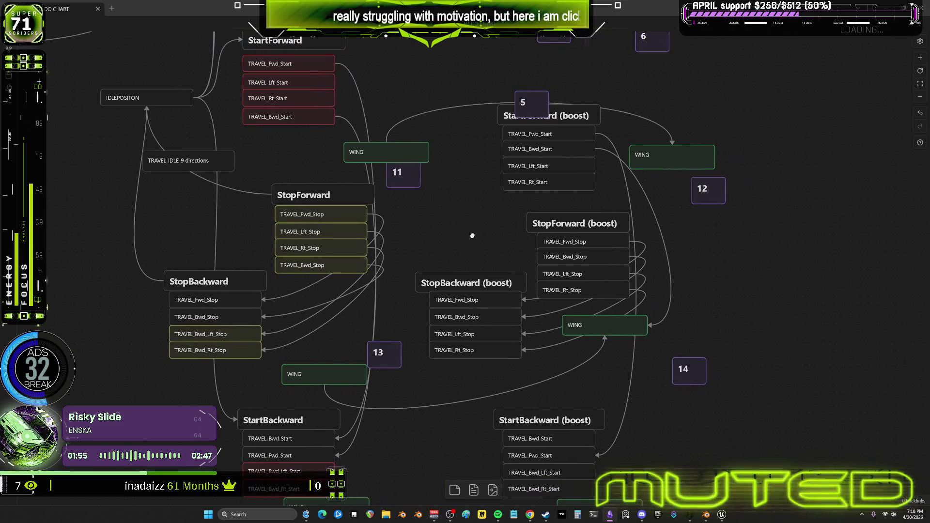
{"action": "middle_click_drag", "start_coordinate": [518, 201], "coordinate": [498, 230]}
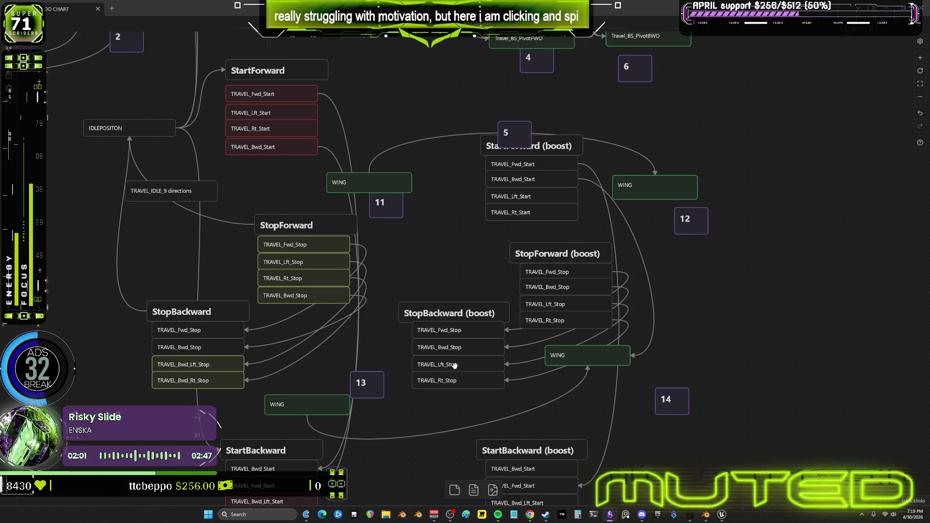
{"action": "middle_click_drag", "start_coordinate": [454, 366], "coordinate": [449, 318]}
- Rename StopBackward (boost)'s side cards to TRAVEL_Bwd_Lft_Stop and TRAVEL_Bwd_Rt_Stop
{"action": "double_click", "coordinate": [440, 319]}
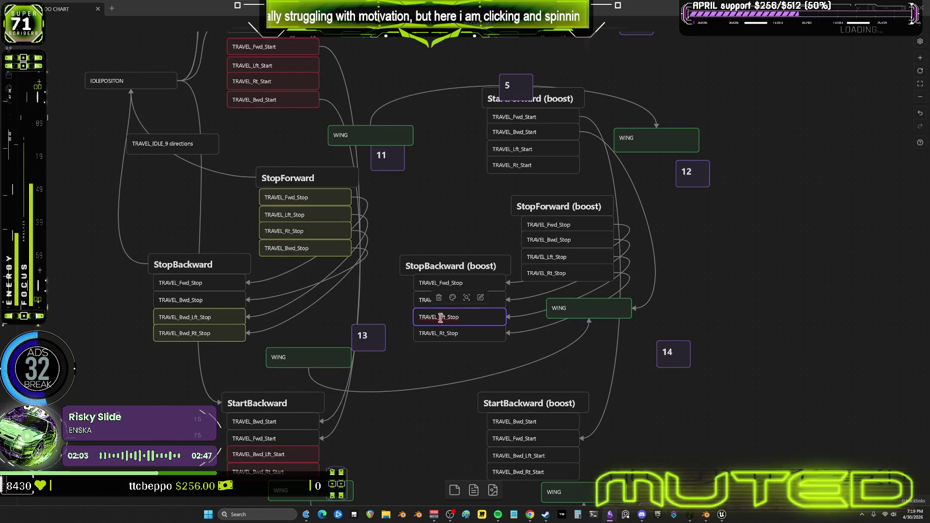
{"action": "type", "text": "_Bwd"}
{"action": "left_click", "coordinate": [439, 359]}
{"action": "left_click", "coordinate": [439, 334]}
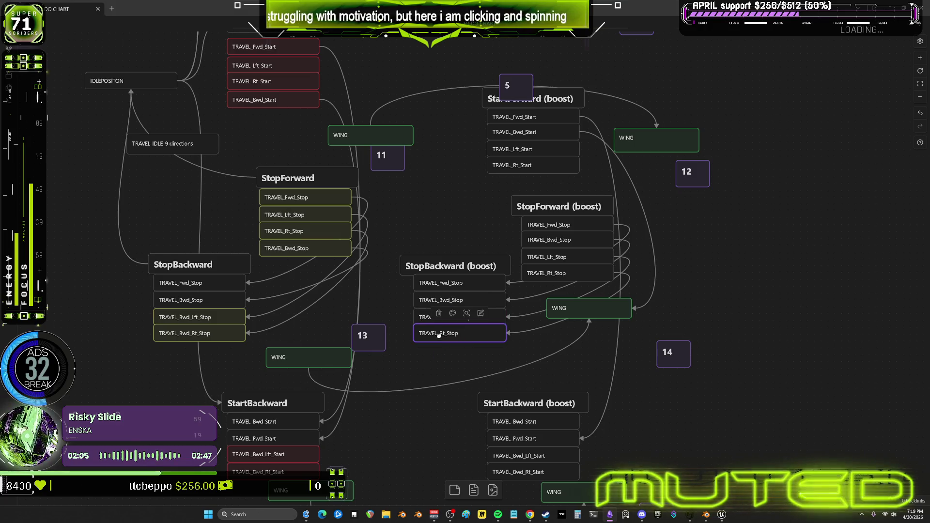
{"action": "left_click", "coordinate": [616, 372]}
{"action": "left_click", "coordinate": [460, 321], "text": "shift"}
{"action": "left_click", "coordinate": [676, 287]}
- Move TRAVEL_Bwd_Stop to the bottom of StopForward (boost) and colour those cards plus boost Bwd side stops red
{"action": "mouse_move", "coordinate": [573, 242]}
{"action": "left_mouse_down"}
{"action": "mouse_move", "coordinate": [728, 255]}
{"action": "mouse_move", "coordinate": [570, 242]}
{"action": "mouse_move", "coordinate": [575, 281]}
{"action": "mouse_move", "coordinate": [582, 241]}
{"action": "left_mouse_up"}
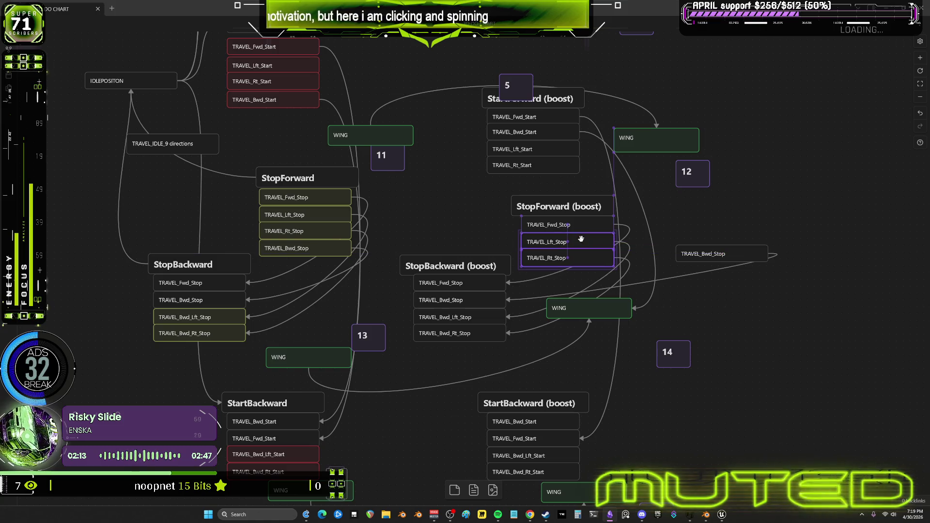
{"action": "left_click_drag", "start_coordinate": [710, 254], "coordinate": [551, 276]}
{"action": "left_click_drag", "start_coordinate": [630, 288], "coordinate": [589, 221]}
{"action": "left_click", "coordinate": [439, 334], "text": "shift"}
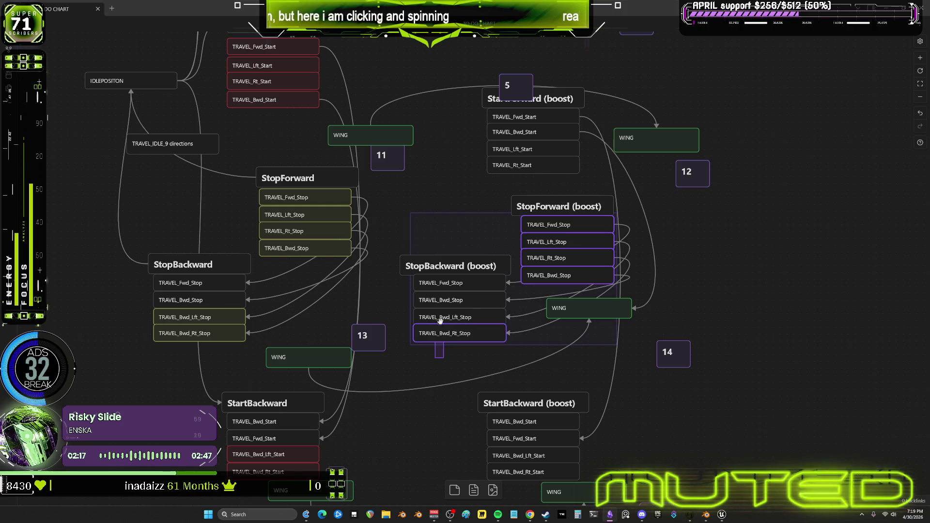
{"action": "left_click", "coordinate": [499, 205]}
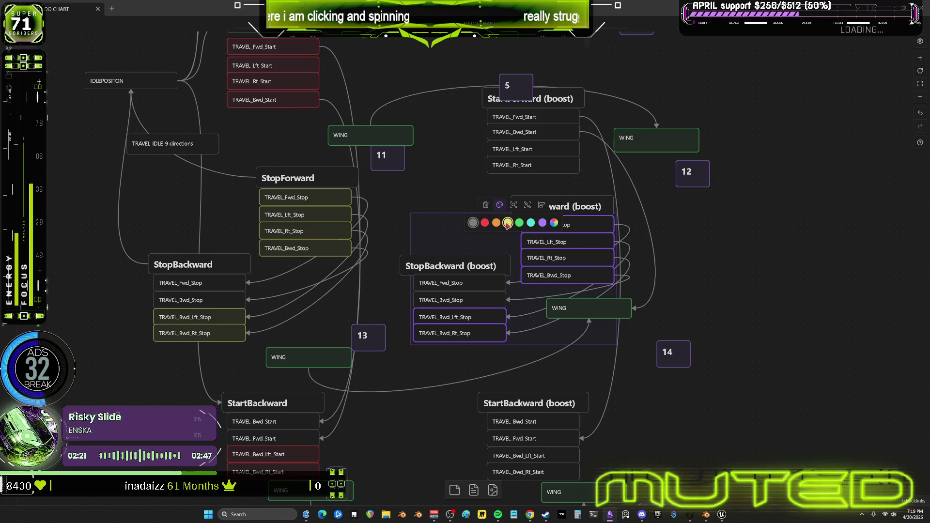
{"action": "left_click", "coordinate": [484, 223]}
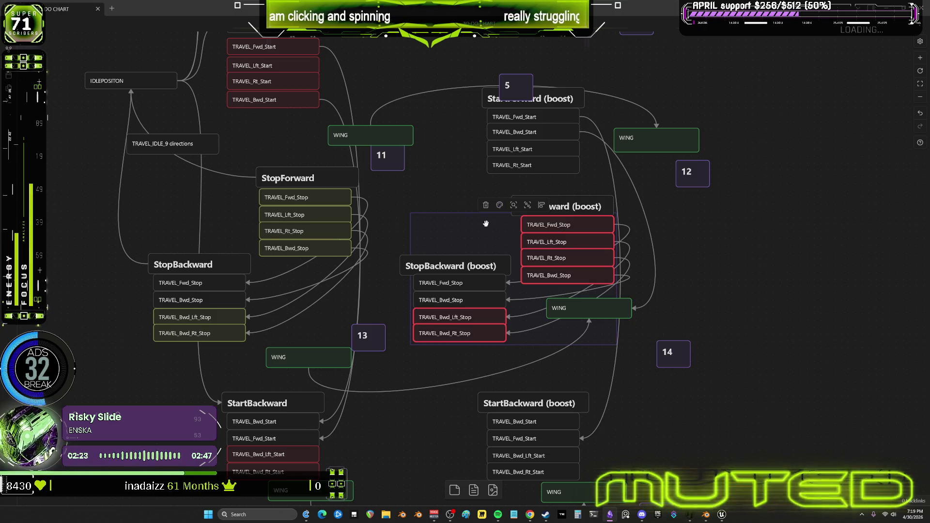
- Recolour the yellow StopForward and StopBackward Bwd side cards red
{"action": "mouse_move", "coordinate": [175, 374]}
{"action": "left_mouse_down"}
{"action": "mouse_move", "coordinate": [194, 330]}
{"action": "mouse_move", "coordinate": [189, 312]}
{"action": "left_mouse_up"}
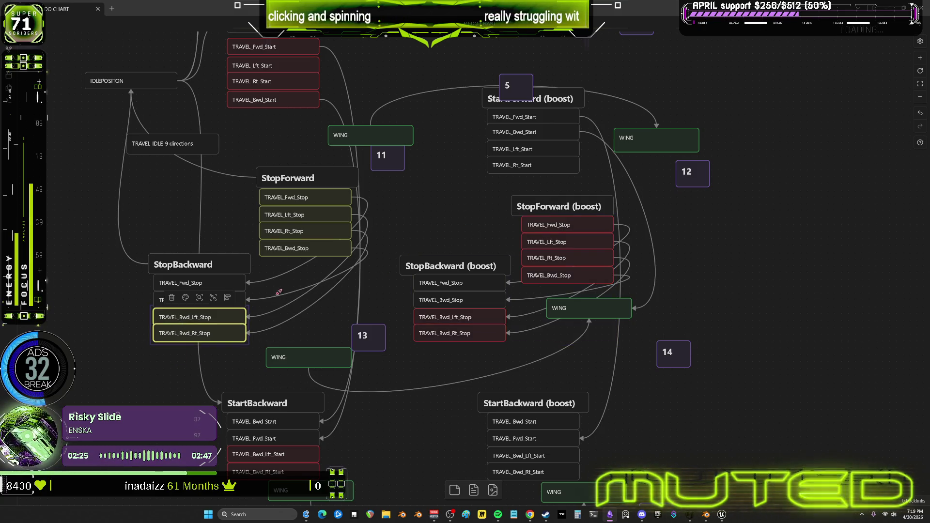
{"action": "left_click_drag", "start_coordinate": [276, 271], "coordinate": [291, 194], "text": "shift"}
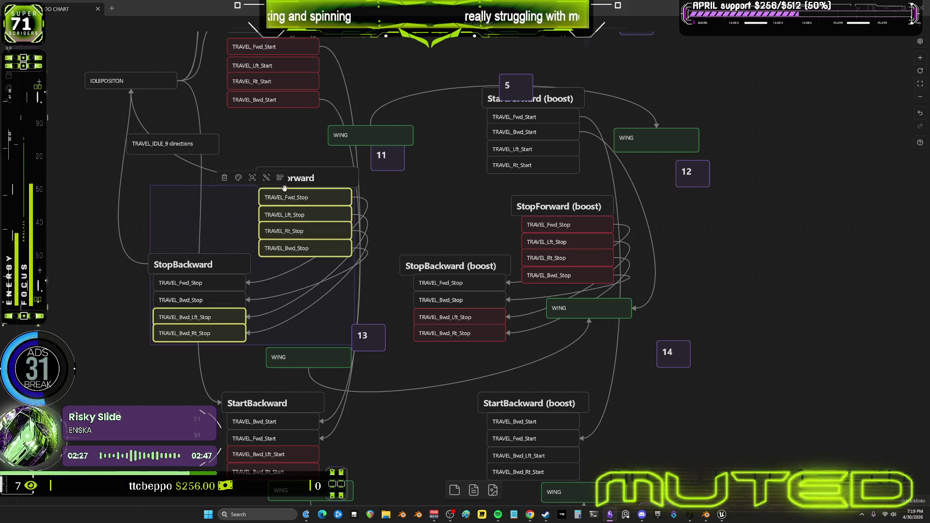
{"action": "left_click", "coordinate": [238, 177]}
{"action": "left_click", "coordinate": [223, 196]}
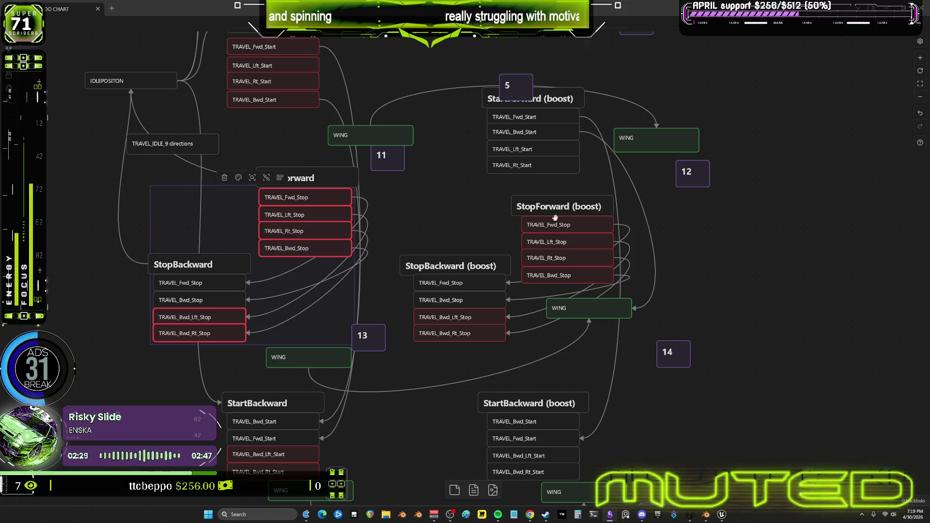
{"action": "middle_click_drag", "start_coordinate": [725, 250], "coordinate": [691, 292]}
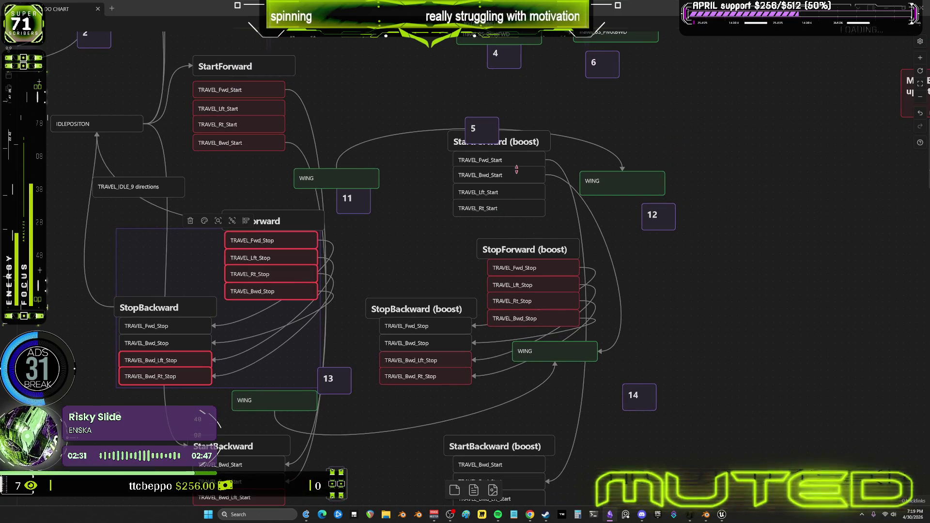
- Move TRAVEL_Bwd_Start below TRAVEL_Rt_Start in StartForward (boost) and colour its four cards red
{"action": "left_click", "coordinate": [516, 169]}
{"action": "left_click_drag", "start_coordinate": [516, 169], "coordinate": [518, 218]}
{"action": "left_click_drag", "start_coordinate": [459, 212], "coordinate": [463, 160]}
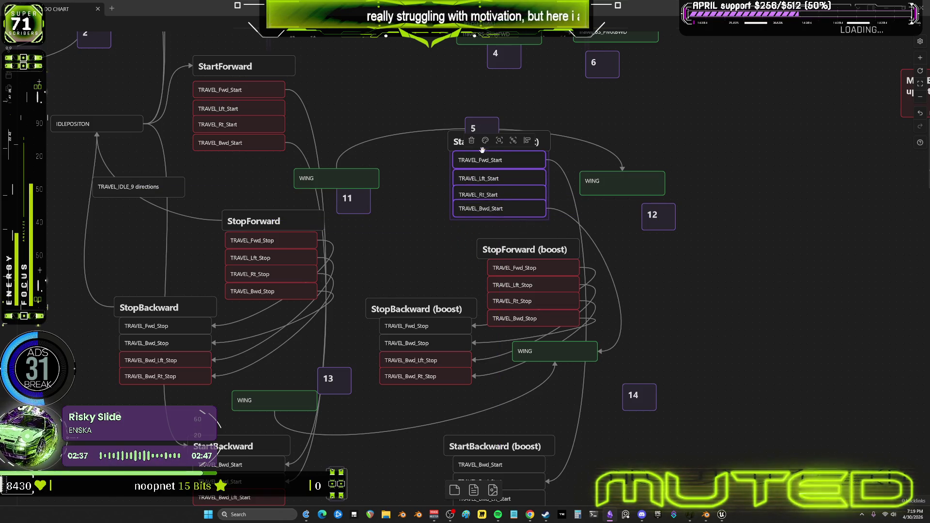
{"action": "left_click", "coordinate": [485, 140]}
{"action": "left_click", "coordinate": [469, 156]}
{"action": "left_click", "coordinate": [668, 279]}
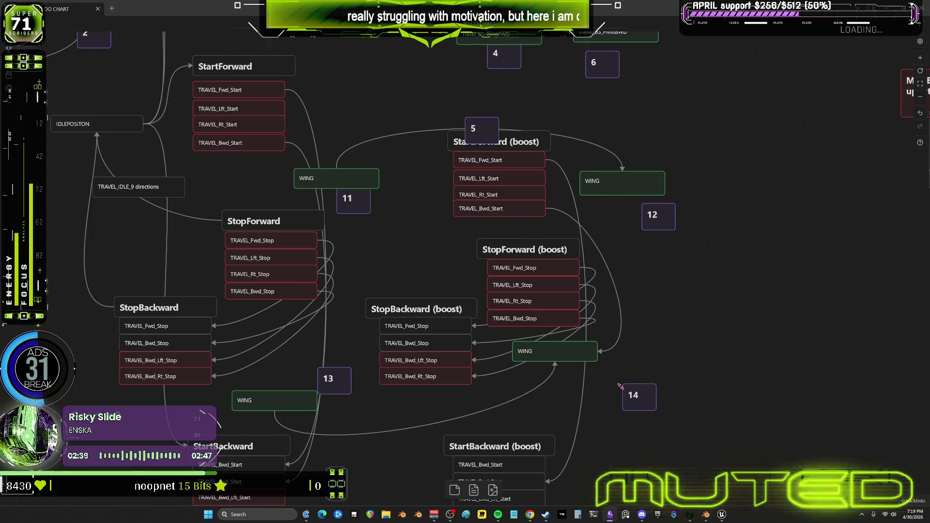
- Colour StartBackward (boost)'s two Bwd side start cards red
{"action": "scroll", "coordinate": [599, 400], "scroll_direction": "down", "scroll_amount": 4}
{"action": "scroll", "coordinate": [574, 344], "scroll_direction": "down", "scroll_amount": 4}
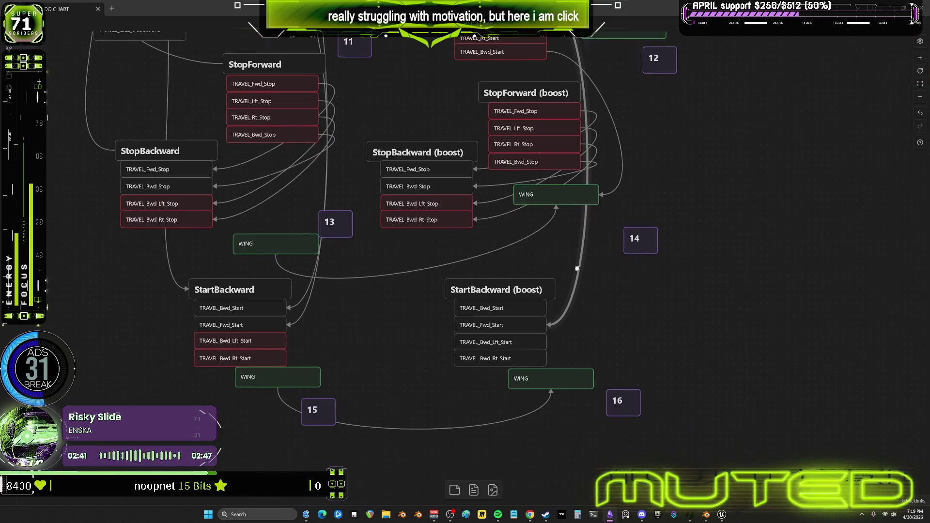
{"action": "left_click_drag", "start_coordinate": [475, 382], "coordinate": [477, 339]}
{"action": "left_click", "coordinate": [482, 321]}
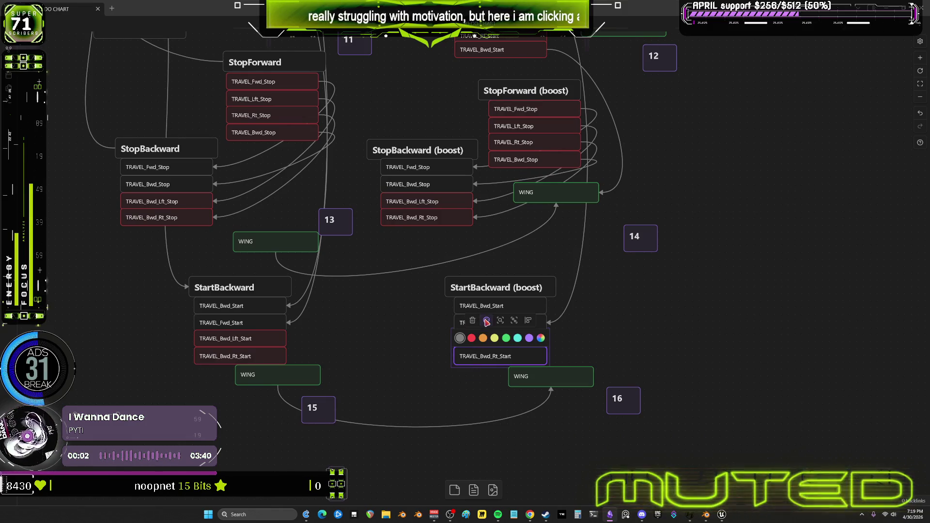
{"action": "left_click", "coordinate": [471, 338]}
{"action": "middle_click_drag", "start_coordinate": [645, 272], "coordinate": [654, 379]}
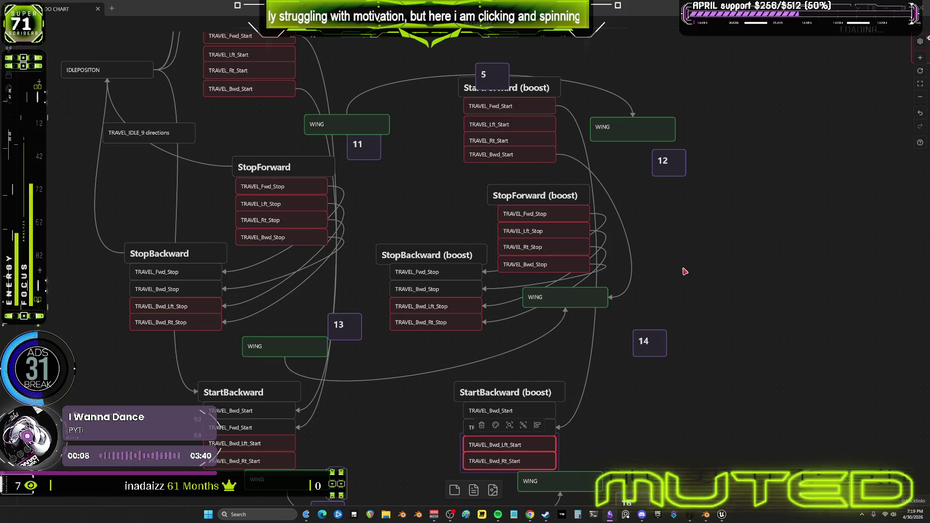
{"action": "scroll", "coordinate": [710, 250], "scroll_direction": "up", "scroll_amount": 1}
- Add the _Boost suffix to the TRAVEL_Fwd_Start, Lft_Start, Rt_Start and Bwd_Start cards
{"action": "double_click", "coordinate": [533, 142]}
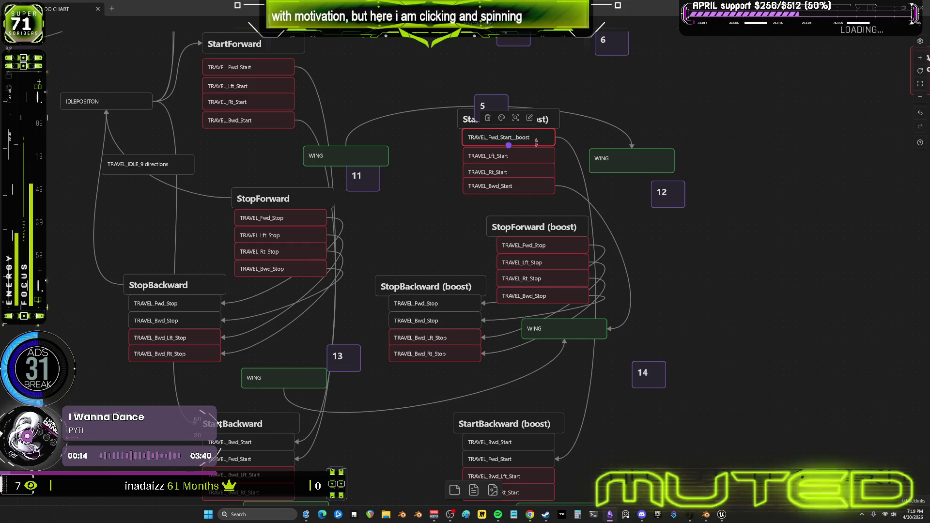
{"action": "key", "text": "Delete"}
{"action": "type", "text": "B"}
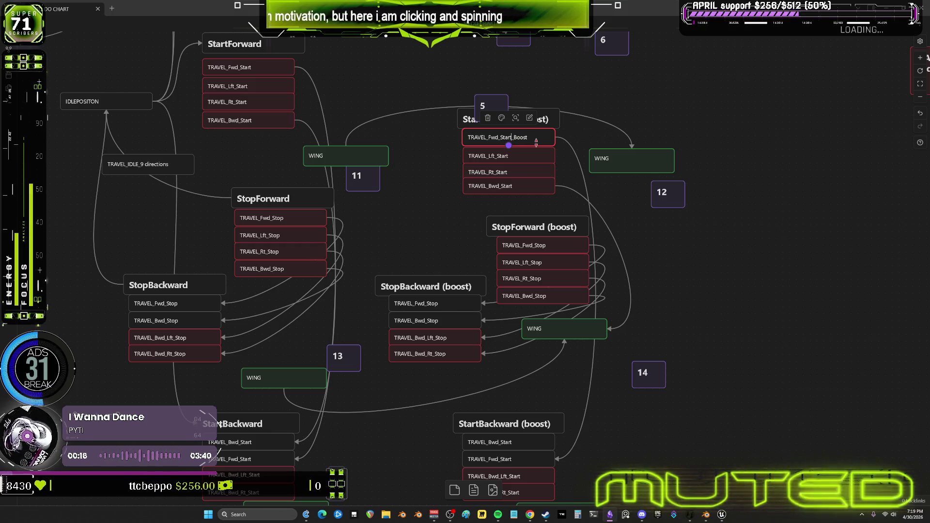
{"action": "double_click", "coordinate": [533, 154]}
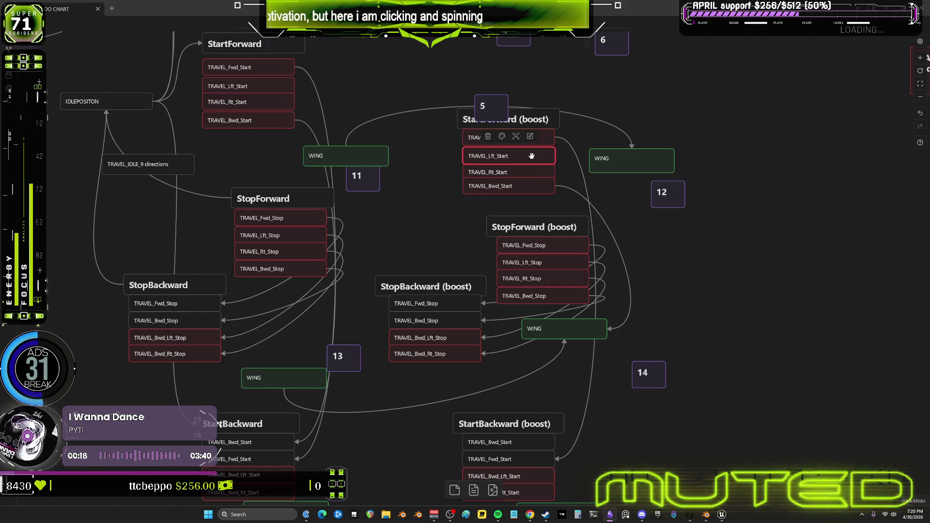
{"action": "type", "text": "_Boost"}
{"action": "double_click", "coordinate": [528, 170]}
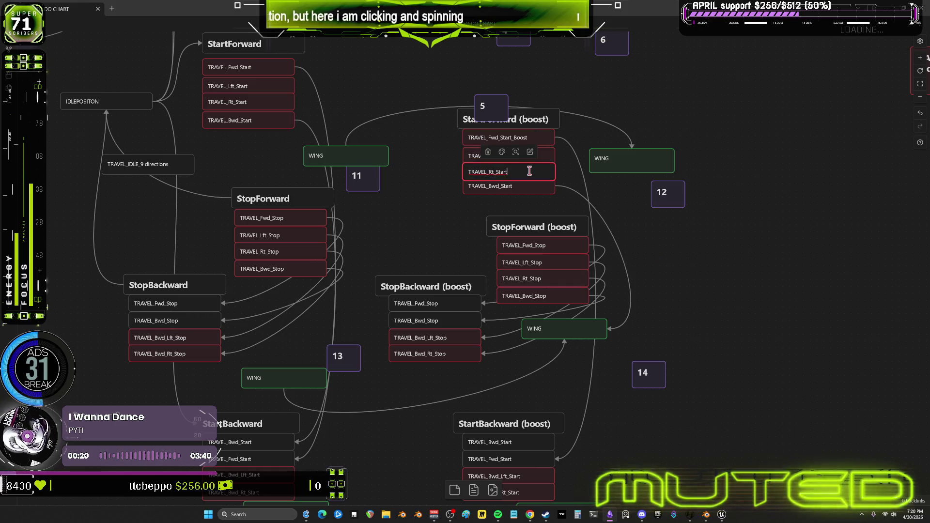
{"action": "type", "text": "t_Boost"}
{"action": "double_click", "coordinate": [524, 186]}
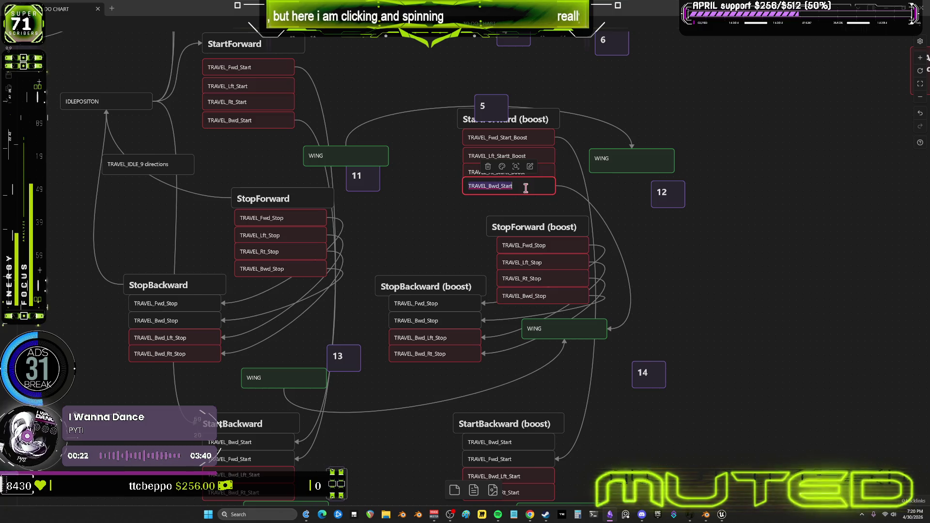
{"action": "left_click", "coordinate": [534, 194]}
{"action": "key", "text": "ctrl+v"}
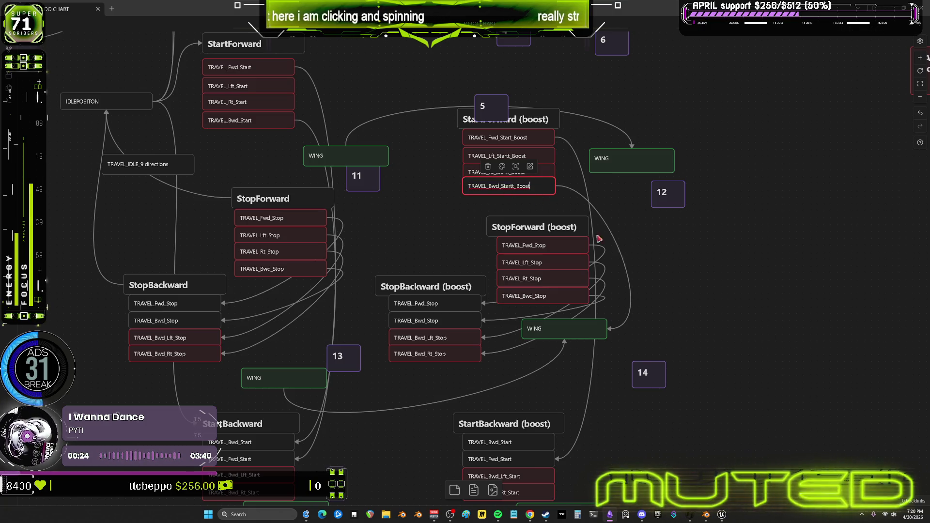
{"action": "left_click", "coordinate": [609, 197]}
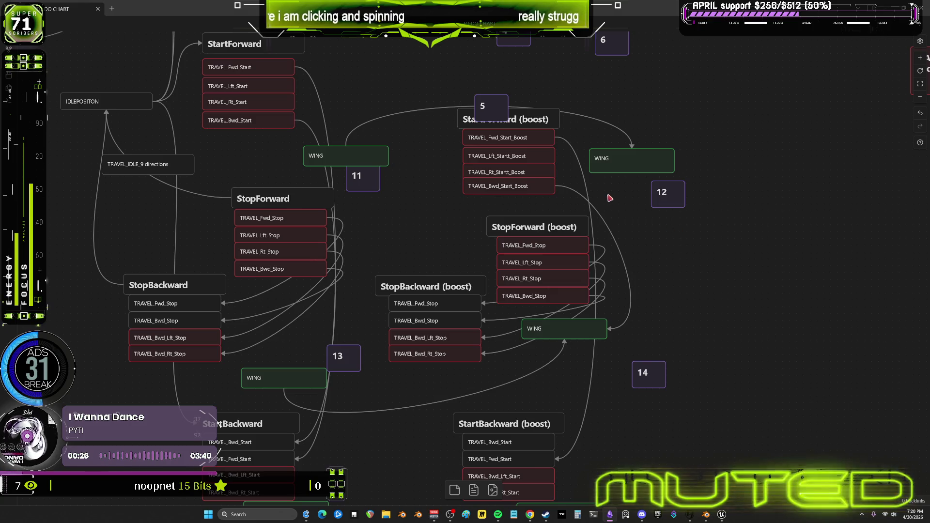
- Reposition TRAVEL_Rt_Start_Boost and correct Startt to Start in TRAVEL_Lft_Start_Boost
{"action": "left_click", "coordinate": [507, 173]}
{"action": "mouse_move", "coordinate": [507, 172]}
{"action": "left_mouse_down"}
{"action": "mouse_move", "coordinate": [663, 223]}
{"action": "mouse_move", "coordinate": [553, 201]}
{"action": "mouse_move", "coordinate": [513, 169]}
{"action": "left_mouse_up"}
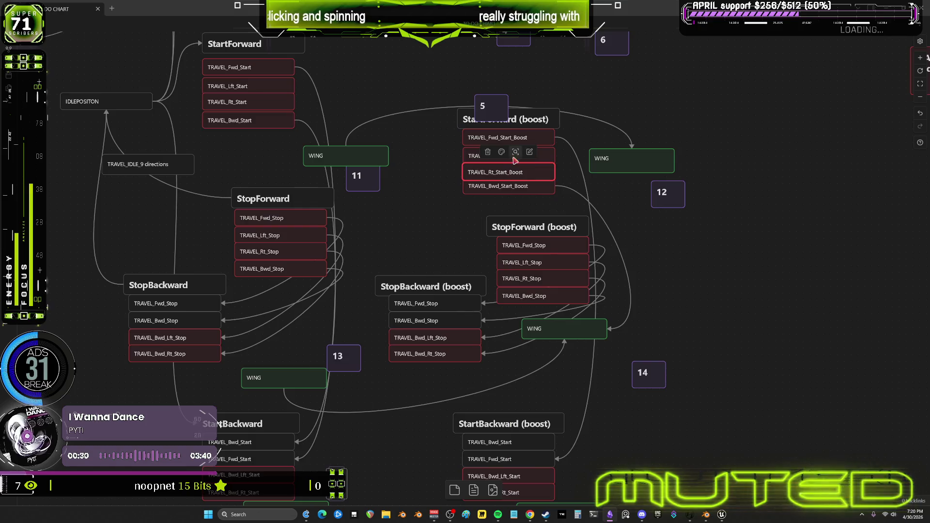
{"action": "key", "text": "shift+2"}
{"action": "left_click", "coordinate": [520, 247]}
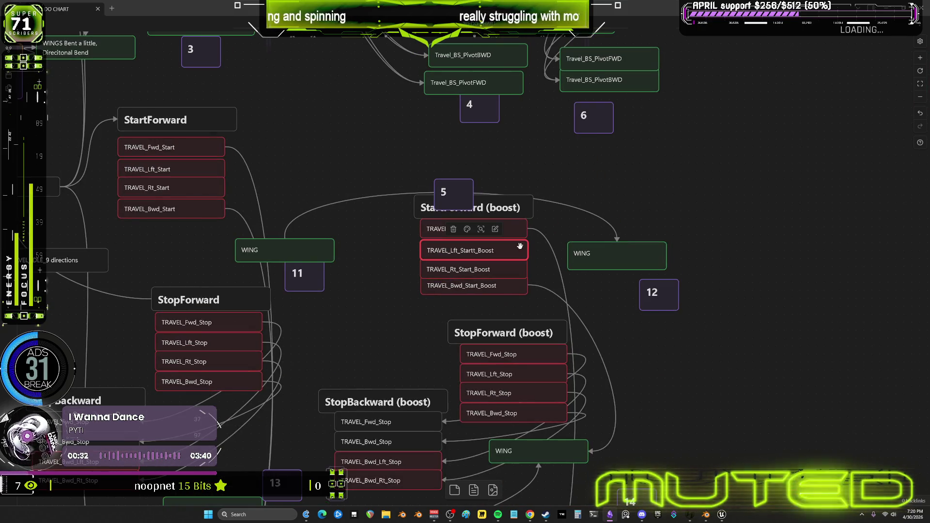
{"action": "double_click", "coordinate": [472, 250]}
{"action": "key", "text": "BackSpace"}
{"action": "left_click", "coordinate": [704, 203]}
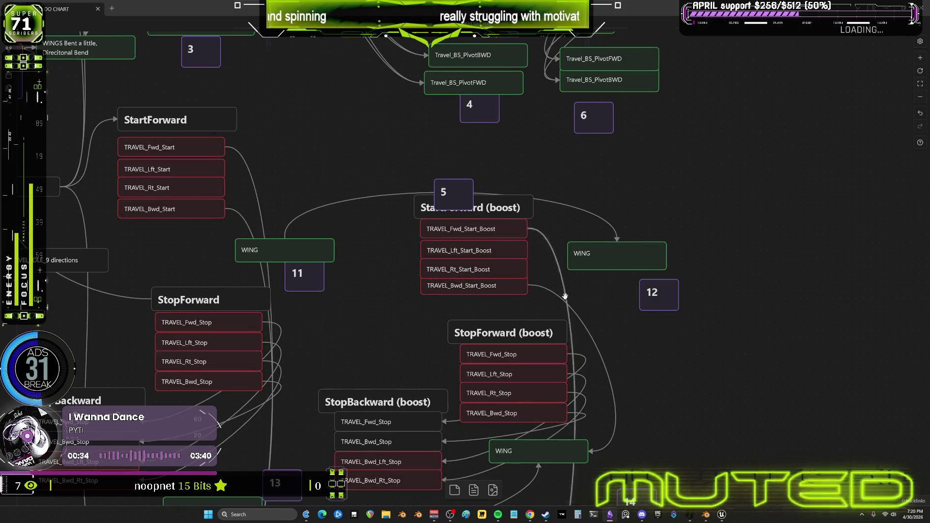
- Rename the StopForward card to TRAVEL_Fwd_Stop_Boost and copy the _Boost suffix
{"action": "middle_click_drag", "start_coordinate": [556, 277], "coordinate": [534, 161]}
{"action": "double_click", "coordinate": [505, 208]}
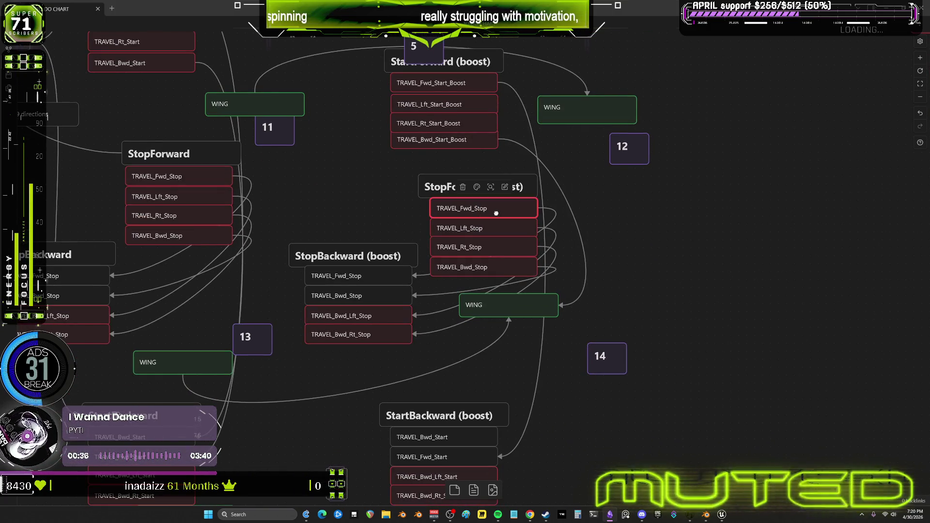
{"action": "type", "text": "t_Boost"}
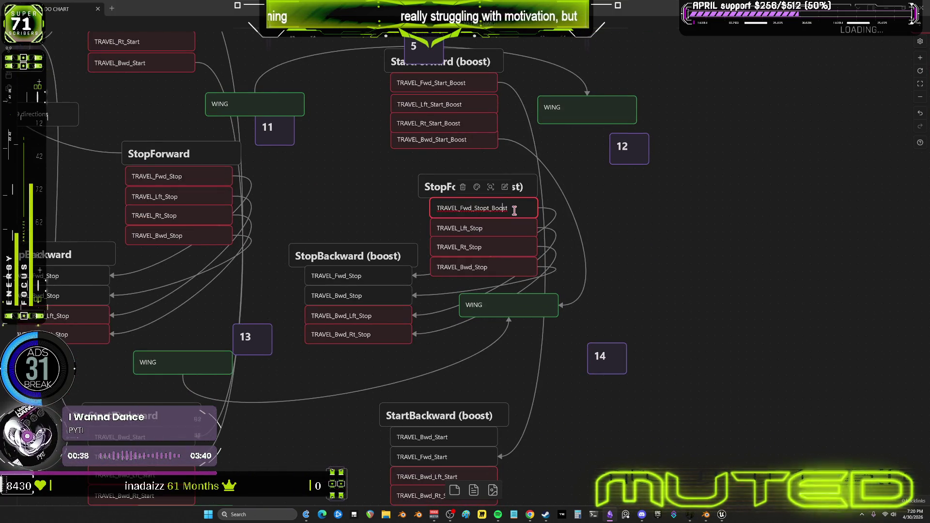
{"action": "key", "text": "Left"}
{"action": "key", "text": "BackSpace"}
{"action": "key", "text": "shift+End"}
{"action": "key", "text": "ctrl+c"}
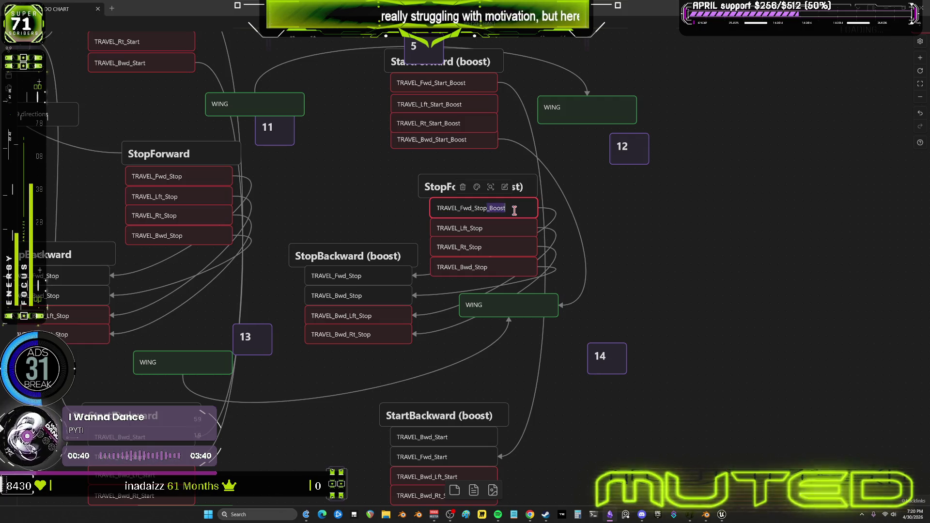
{"action": "left_click", "coordinate": [510, 241]}
- Append _Boost to the TRAVEL_Lft_Stop, TRAVEL_Rt_Stop and TRAVEL_Bwd_Stop cards
{"action": "double_click", "coordinate": [509, 231]}
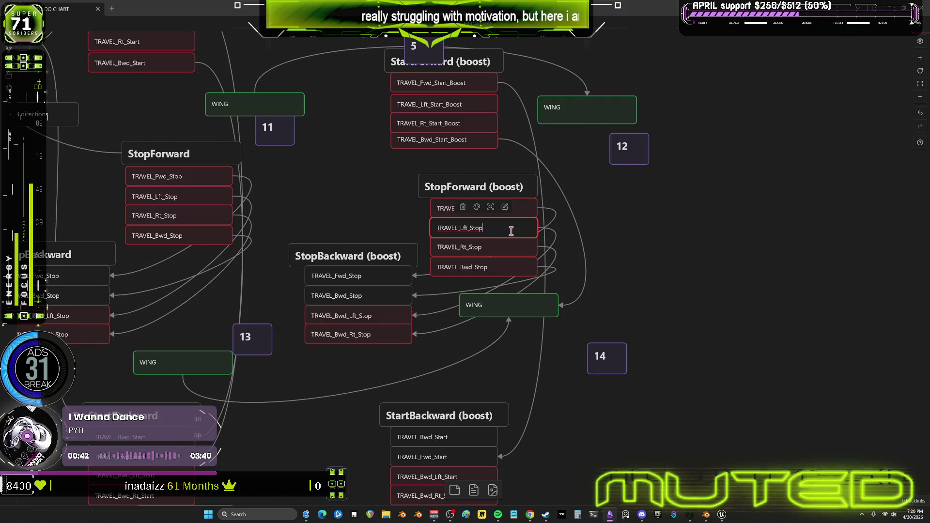
{"action": "key", "text": "ctrl+v"}
{"action": "double_click", "coordinate": [519, 249]}
{"action": "key", "text": "ctrl+v"}
{"action": "type", "text": "v"}
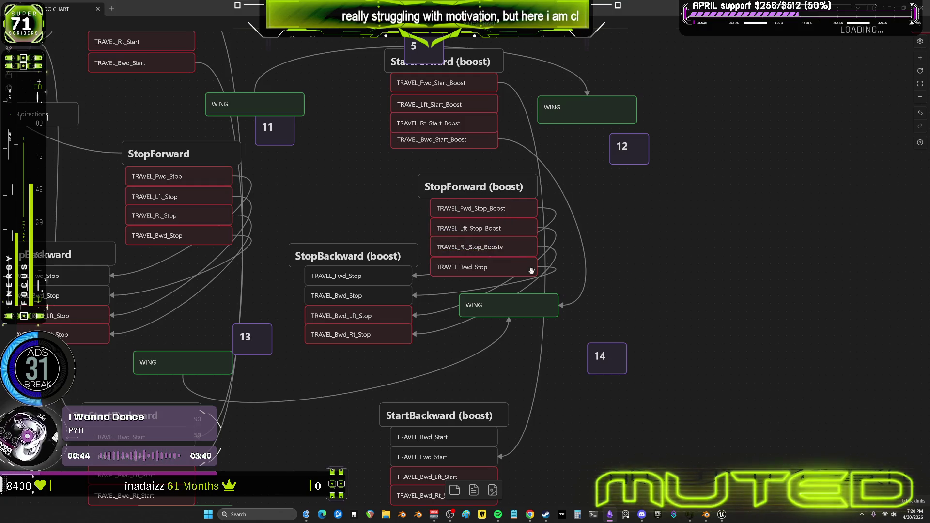
{"action": "double_click", "coordinate": [530, 270]}
{"action": "key", "text": "ctrl+v"}
{"action": "left_click", "coordinate": [515, 335]}
- Append _Boost to TRAVEL_Bwd_Rt_Stop in the StopBackward (boost) group
{"action": "left_click", "coordinate": [387, 315]}
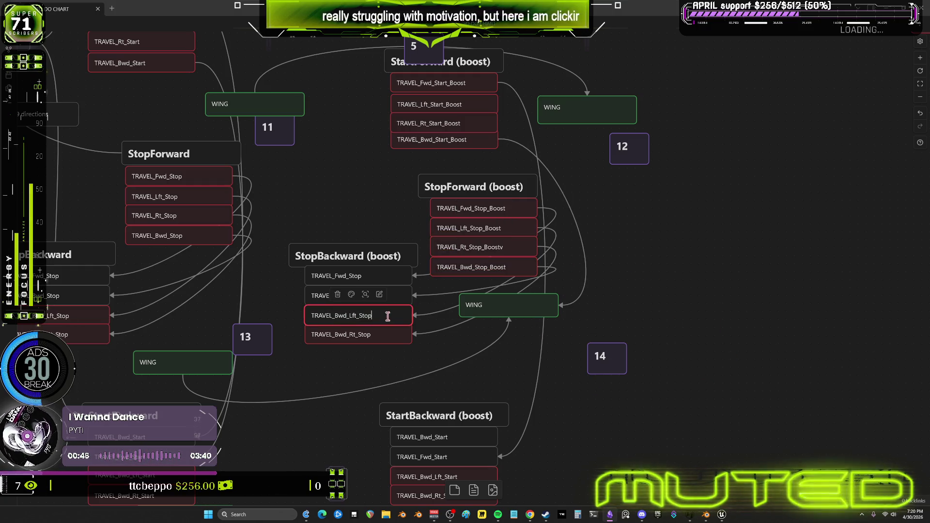
{"action": "left_click", "coordinate": [354, 360]}
{"action": "double_click", "coordinate": [375, 334]}
{"action": "key", "text": "ctrl+v"}
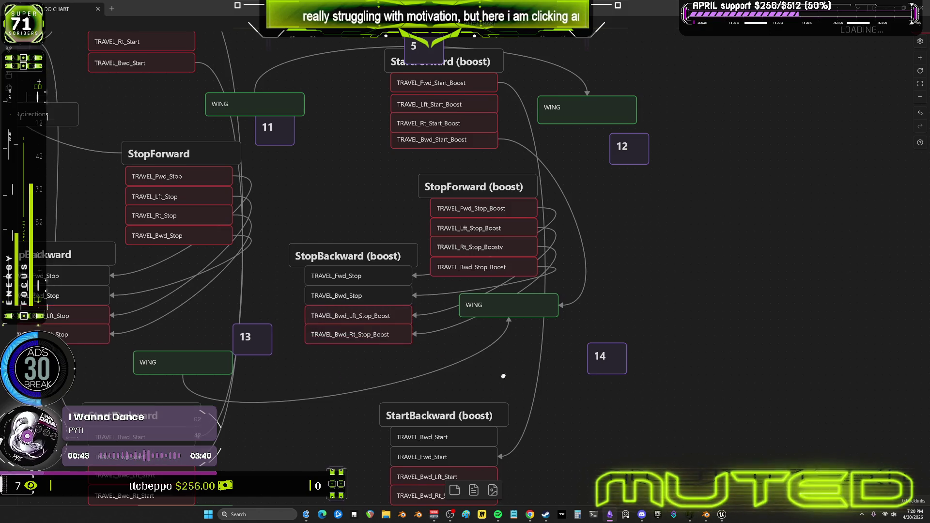
{"action": "scroll", "coordinate": [503, 373], "scroll_direction": "down", "scroll_amount": 4}
- Append _Boost to TRAVEL_Bwd_Lft_Start and TRAVEL_Bwd_Rt_Start in StartBackward (boost)
{"action": "left_click", "coordinate": [421, 306]}
{"action": "double_click", "coordinate": [421, 308]}
{"action": "key", "text": "ctrl+v"}
{"action": "left_click", "coordinate": [509, 316]}
{"action": "double_click", "coordinate": [434, 328]}
{"action": "key", "text": "ctrl+v"}
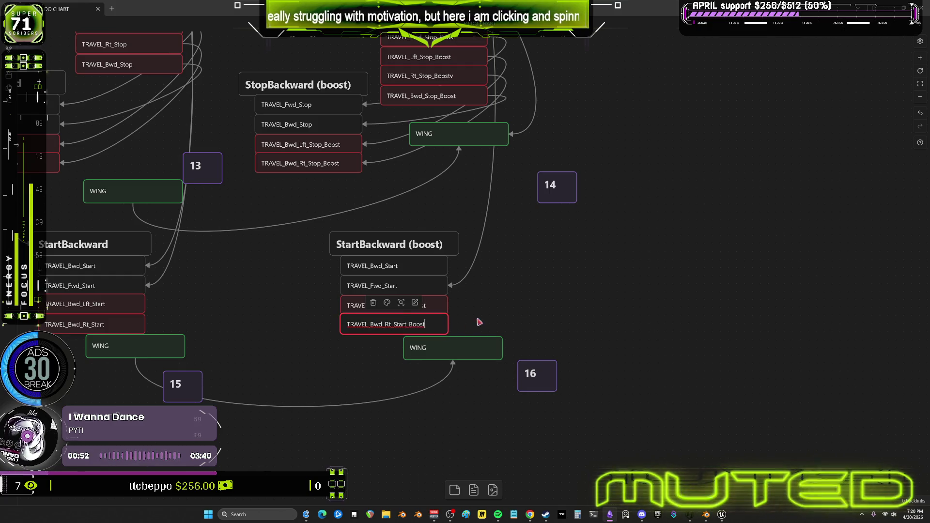
{"action": "left_click", "coordinate": [478, 321]}
{"action": "scroll", "coordinate": [517, 297], "scroll_direction": "down", "scroll_amount": 4}
{"action": "scroll", "coordinate": [478, 226], "scroll_direction": "up", "scroll_amount": 7}
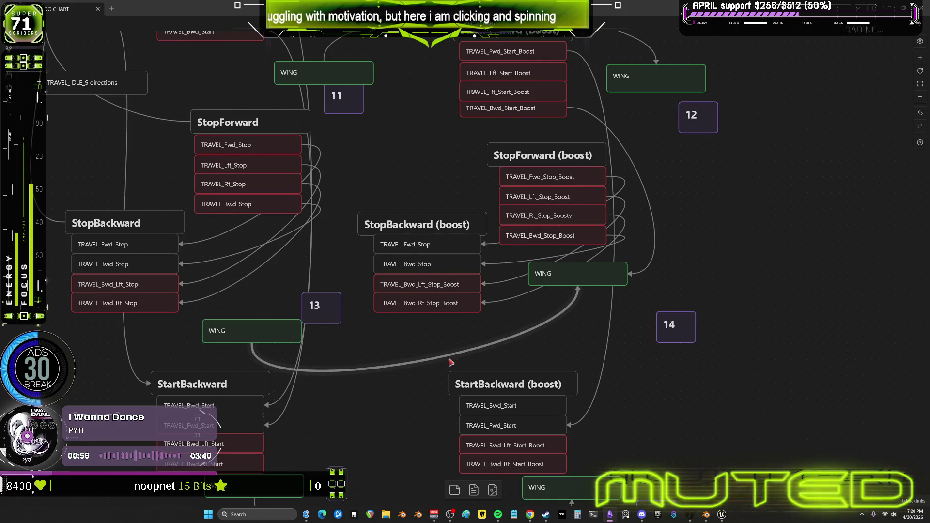
{"action": "scroll", "coordinate": [470, 267], "scroll_direction": "down", "scroll_amount": 2, "text": "ctrl"}
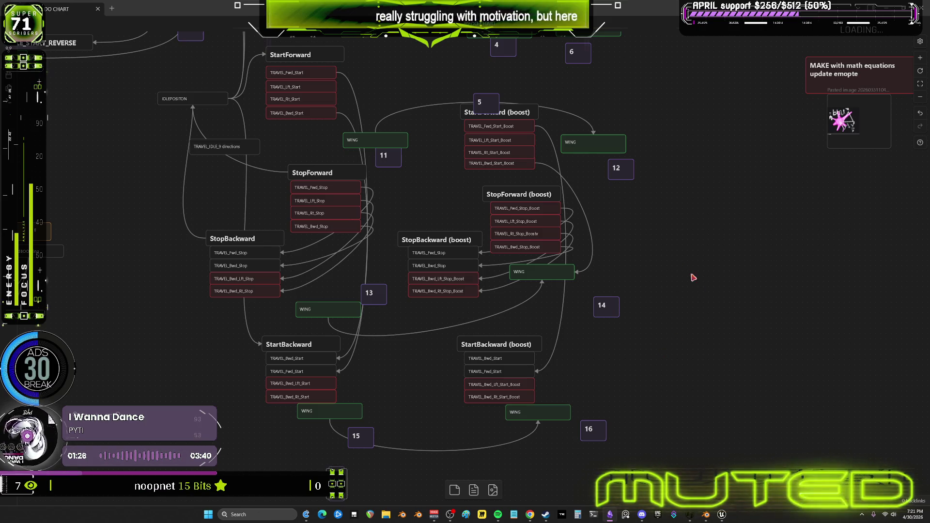
- Pan over the BOOST Version nodes, backward groups and TRAVEL_Idle graph, then switch to Blender
{"action": "left_click_drag", "start_coordinate": [656, 236], "coordinate": [660, 351]}
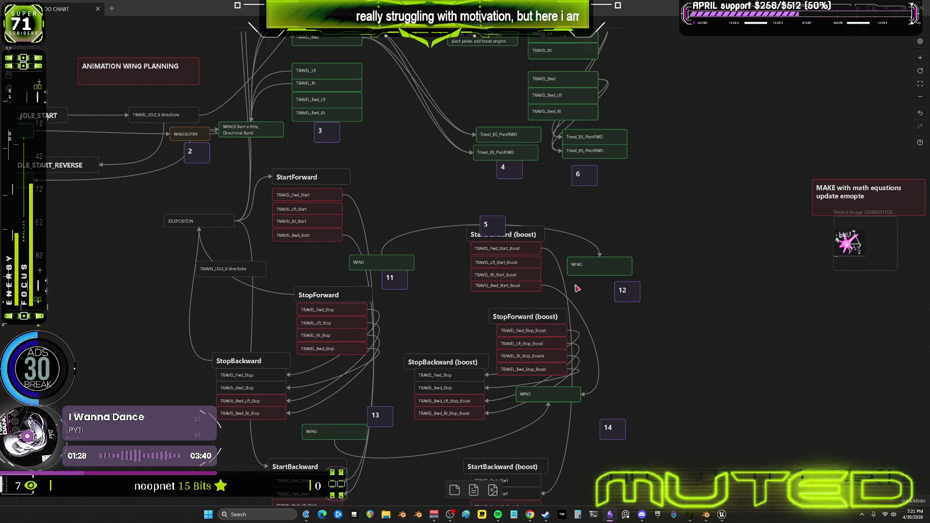
{"action": "left_click_drag", "start_coordinate": [689, 213], "coordinate": [687, 306]}
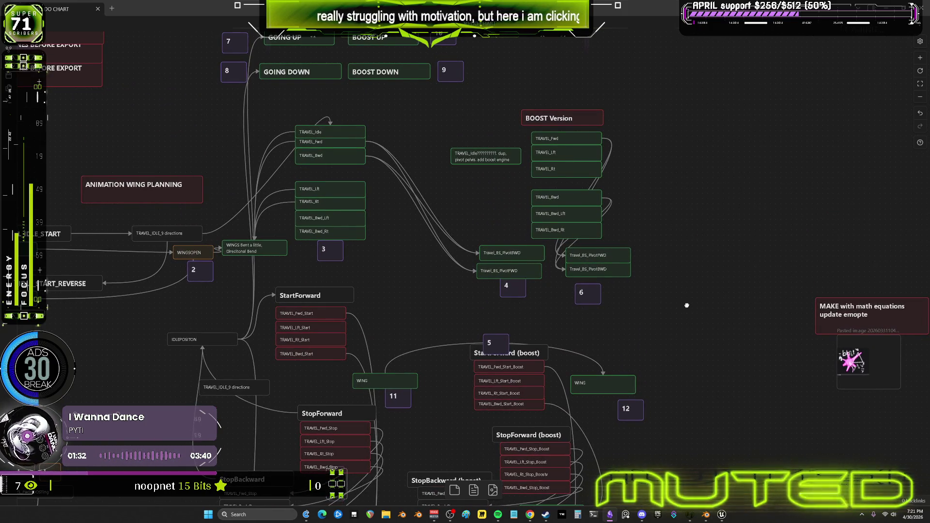
{"action": "mouse_move", "coordinate": [687, 306]}
{"action": "left_mouse_down"}
{"action": "mouse_move", "coordinate": [721, 420]}
{"action": "mouse_move", "coordinate": [729, 287]}
{"action": "mouse_move", "coordinate": [867, 220]}
{"action": "mouse_move", "coordinate": [920, 97]}
{"action": "left_mouse_up"}
{"action": "left_click_drag", "start_coordinate": [209, 298], "coordinate": [506, 241]}
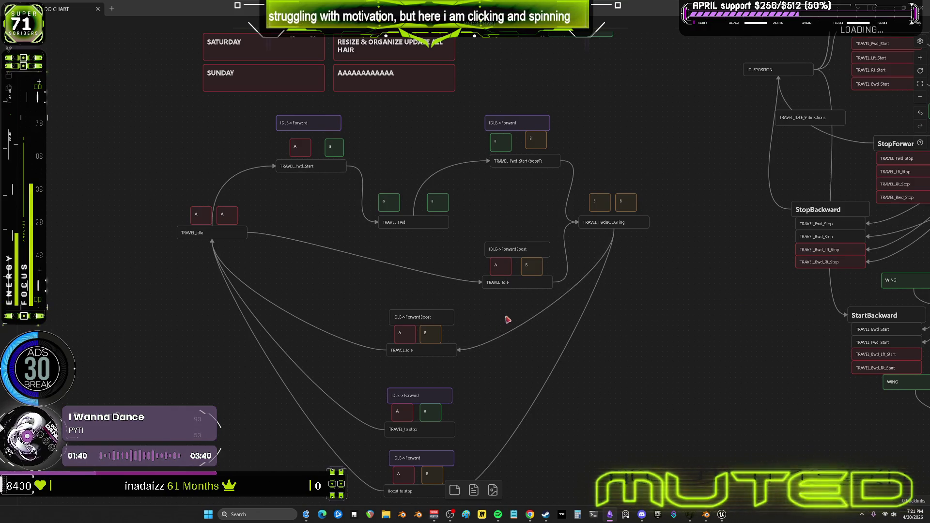
{"action": "left_click_drag", "start_coordinate": [651, 253], "coordinate": [567, 216]}
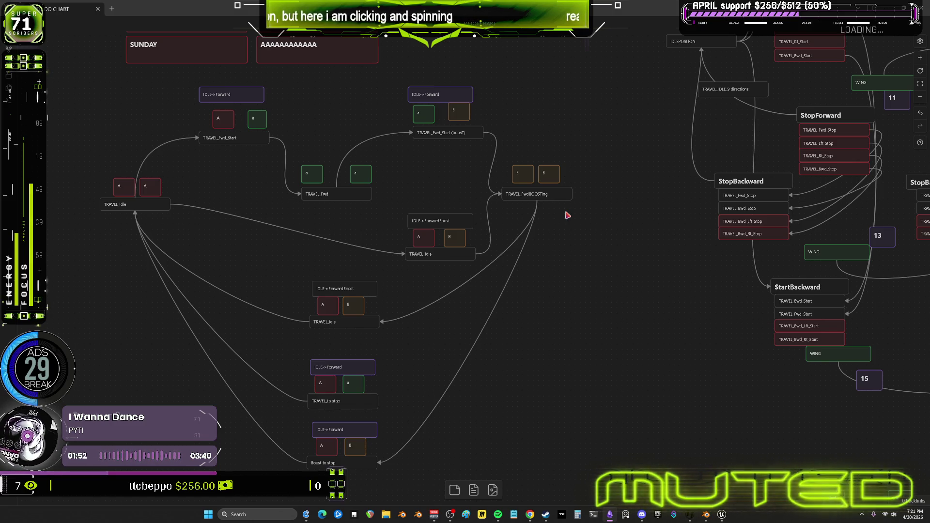
{"action": "mouse_move", "coordinate": [557, 218]}
{"action": "middle_mouse_down"}
{"action": "mouse_move", "coordinate": [523, 249]}
{"action": "mouse_move", "coordinate": [284, 234]}
{"action": "middle_mouse_up"}
{"action": "mouse_move", "coordinate": [719, 515]}
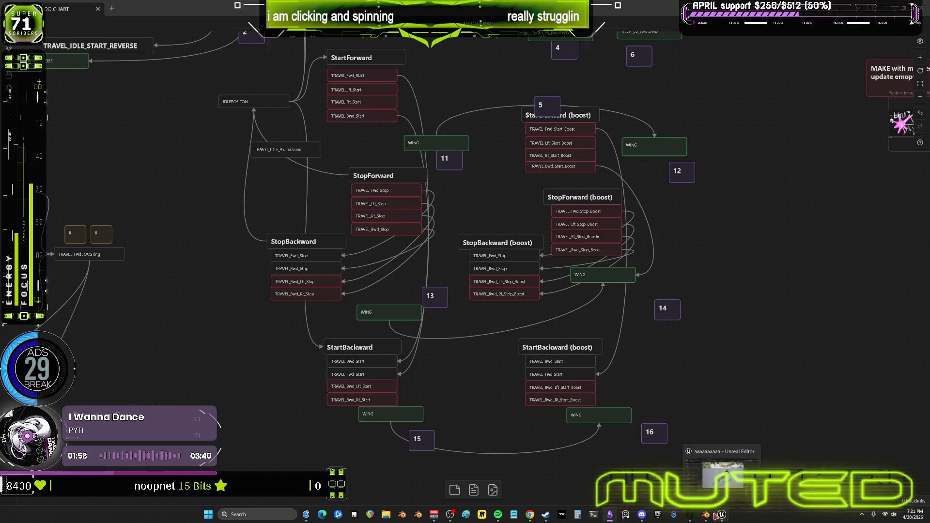
{"action": "left_click", "coordinate": [705, 515]}
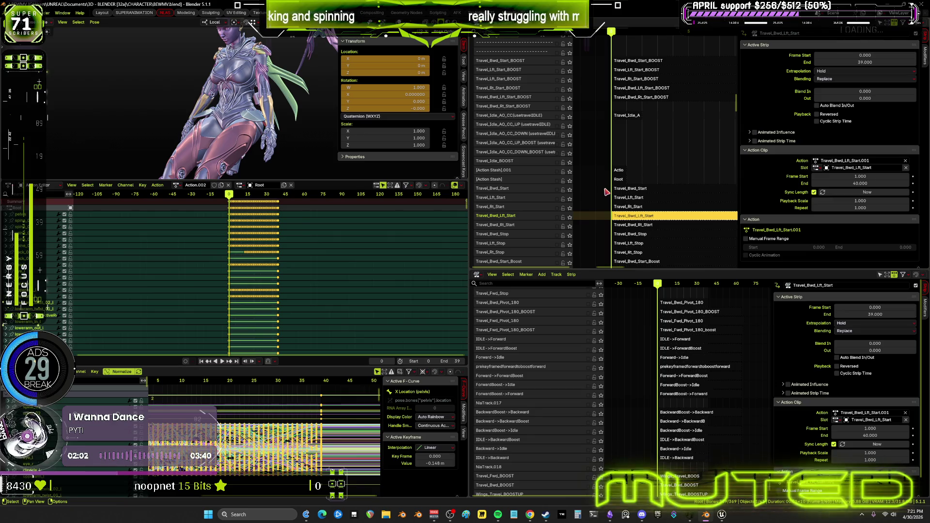
- Scroll the NLA list to show the start and stop boost tracks together, then return to Obsidian
{"action": "scroll", "coordinate": [647, 107], "scroll_direction": "down", "scroll_amount": 6}
{"action": "mouse_move", "coordinate": [647, 107]}
{"action": "middle_mouse_down"}
{"action": "mouse_move", "coordinate": [651, 46]}
{"action": "mouse_move", "coordinate": [653, 259]}
{"action": "mouse_move", "coordinate": [652, 39]}
{"action": "mouse_move", "coordinate": [652, 81]}
{"action": "middle_mouse_up"}
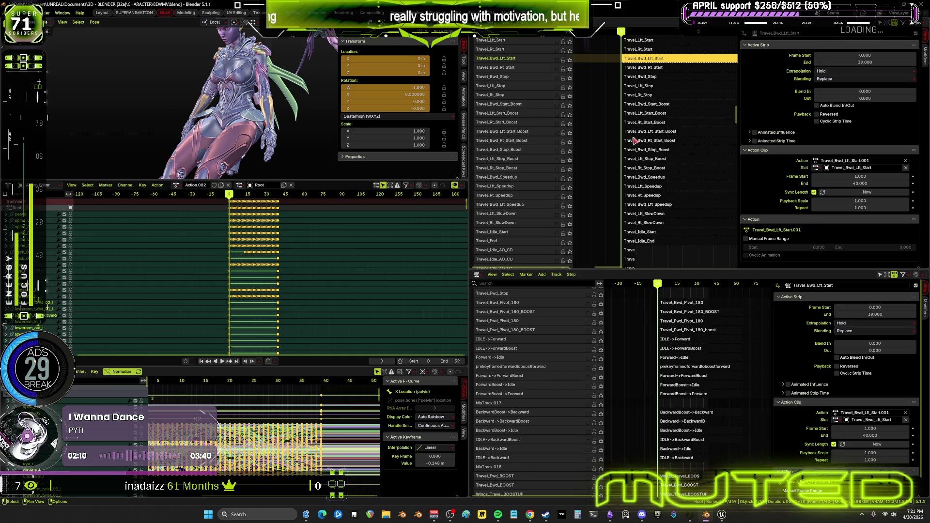
{"action": "middle_click_drag", "start_coordinate": [639, 123], "coordinate": [624, 172]}
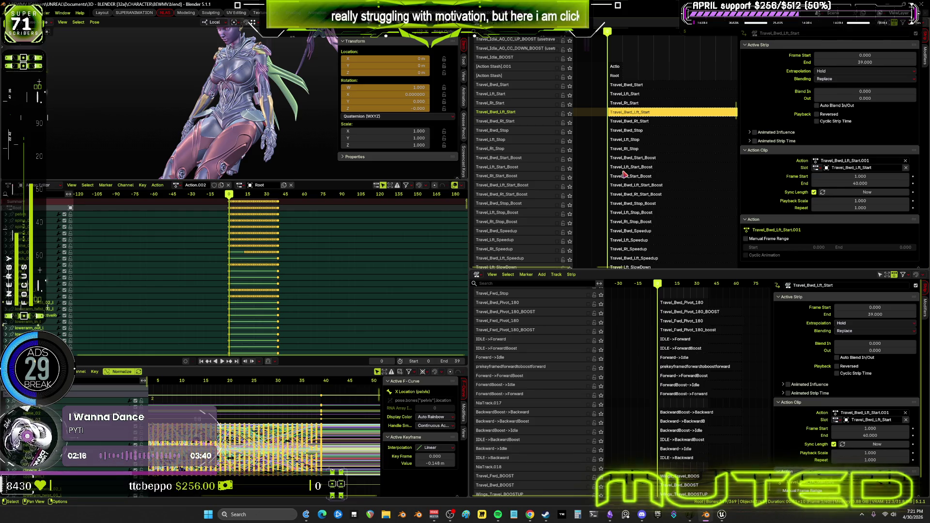
{"action": "key", "text": "alt+Tab"}
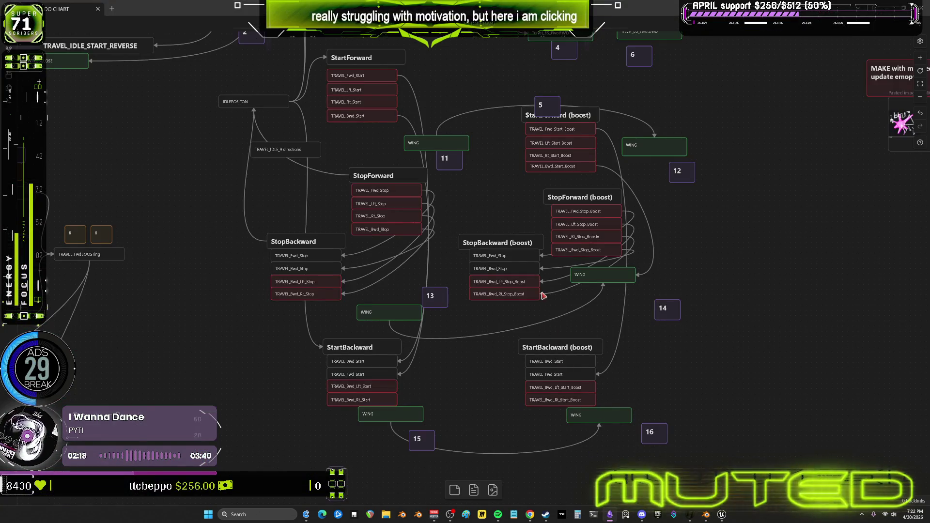
- Zoom and pan the wing flowchart until its right-side state labels read clearly, then go to Unreal
{"action": "scroll", "coordinate": [595, 425], "scroll_direction": "up", "scroll_amount": 3}
{"action": "scroll", "coordinate": [595, 425], "scroll_direction": "down", "scroll_amount": 4}
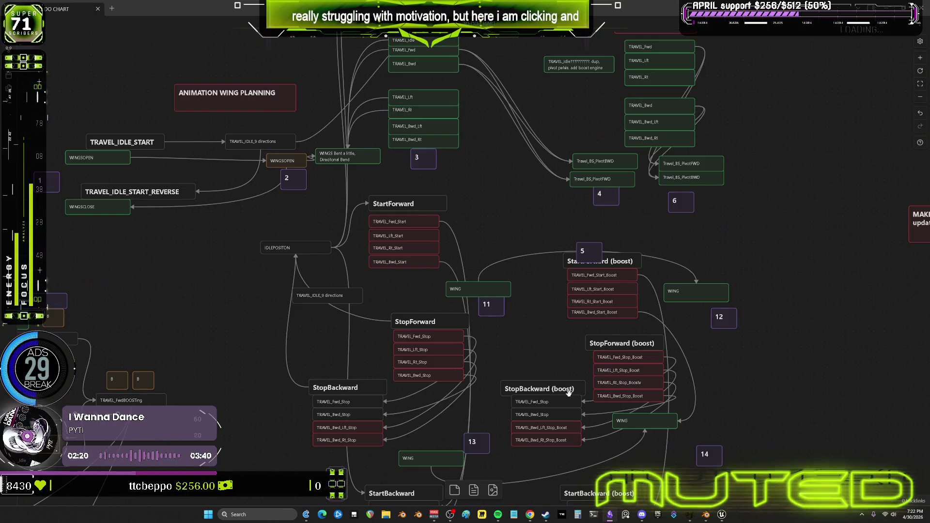
{"action": "scroll", "coordinate": [570, 394], "scroll_direction": "up", "scroll_amount": 3}
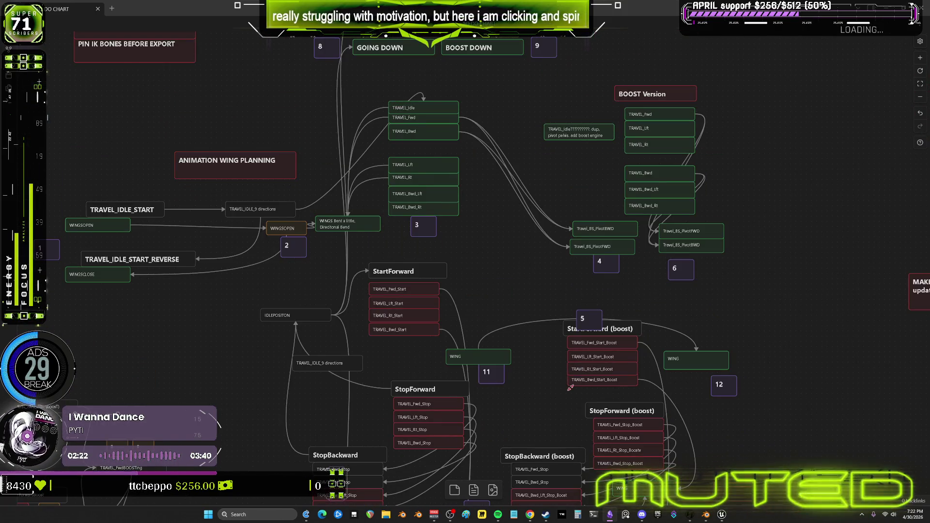
{"action": "scroll", "coordinate": [570, 388], "scroll_direction": "down", "scroll_amount": 5, "text": "ctrl"}
{"action": "scroll", "coordinate": [541, 275], "scroll_direction": "down", "scroll_amount": 3, "text": "ctrl"}
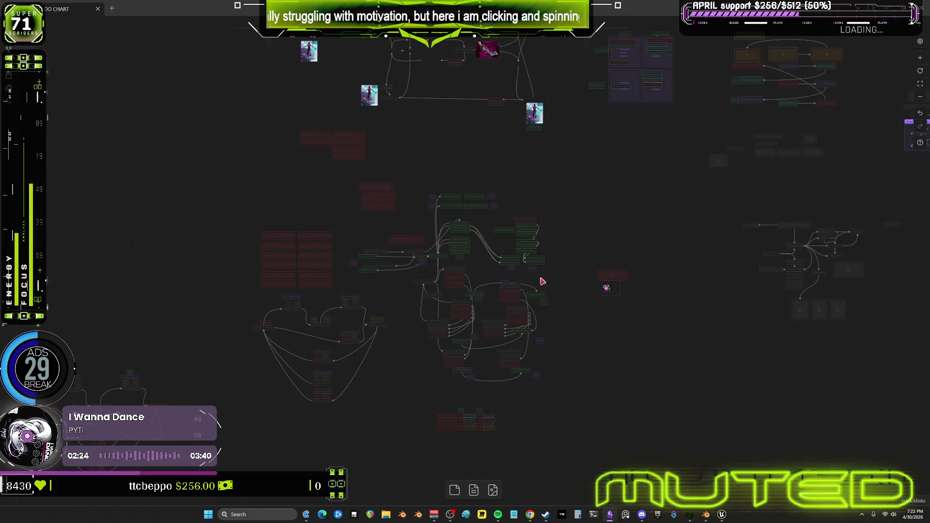
{"action": "scroll", "coordinate": [542, 272], "scroll_direction": "down", "scroll_amount": 2, "text": "ctrl"}
{"action": "scroll", "coordinate": [541, 273], "scroll_direction": "down", "scroll_amount": 2, "text": "ctrl"}
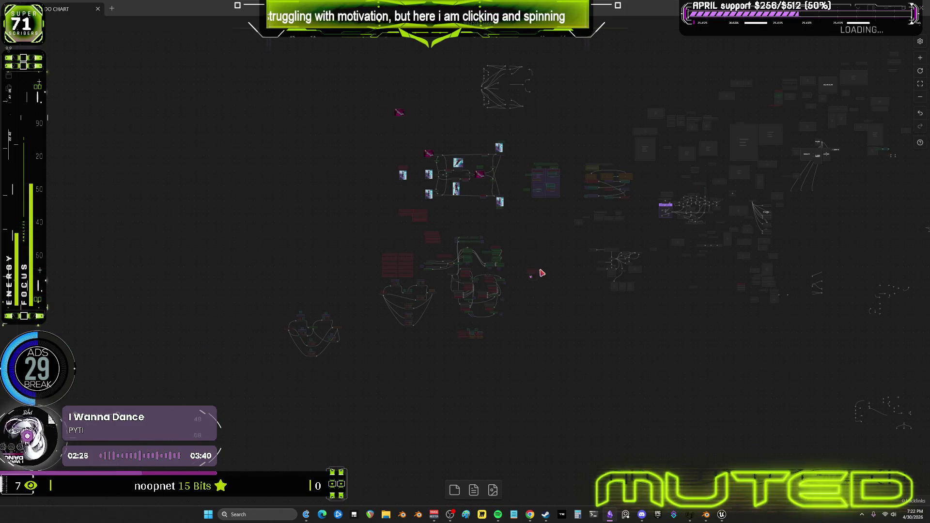
{"action": "mouse_move", "coordinate": [662, 218]}
{"action": "left_mouse_down"}
{"action": "mouse_move", "coordinate": [316, 214]}
{"action": "mouse_move", "coordinate": [344, 230]}
{"action": "mouse_move", "coordinate": [348, 204]}
{"action": "mouse_move", "coordinate": [291, 227]}
{"action": "mouse_move", "coordinate": [212, 191]}
{"action": "mouse_move", "coordinate": [160, 208]}
{"action": "mouse_move", "coordinate": [292, 182]}
{"action": "mouse_move", "coordinate": [475, 218]}
{"action": "mouse_move", "coordinate": [611, 228]}
{"action": "mouse_move", "coordinate": [721, 174]}
{"action": "left_mouse_up"}
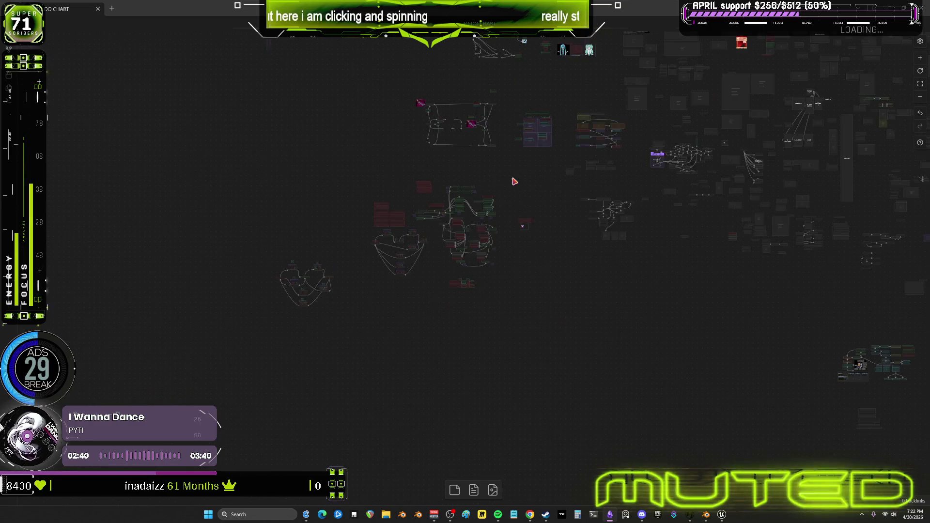
{"action": "scroll", "coordinate": [440, 221], "scroll_direction": "up", "scroll_amount": 5}
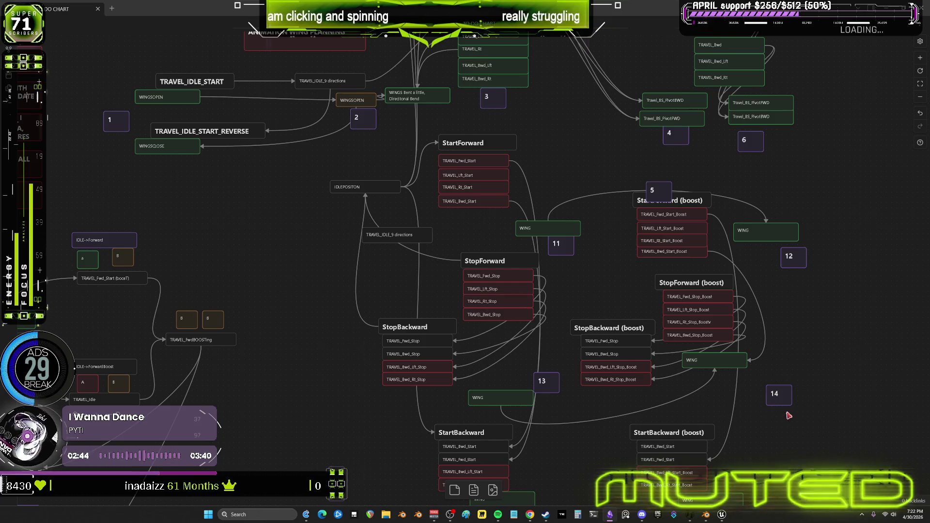
{"action": "key", "text": "alt+Tab"}
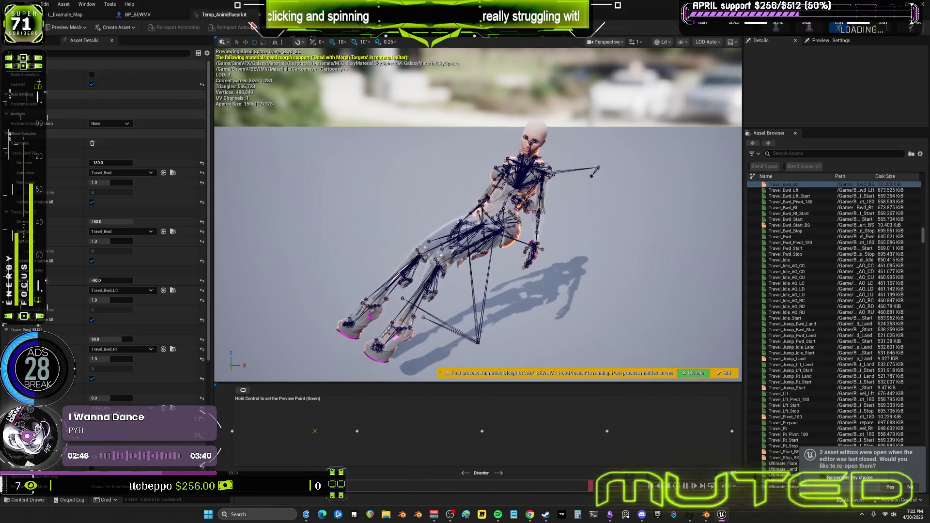
- Open Temp_AnimBlueprint's flying state machine and frame its graph
{"action": "left_click", "coordinate": [249, 14]}
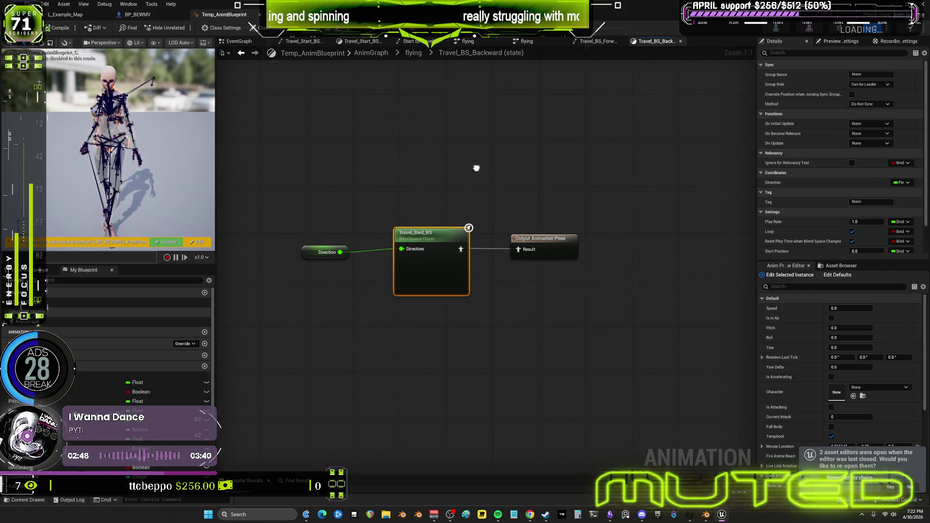
{"action": "left_click", "coordinate": [413, 53]}
{"action": "mouse_move", "coordinate": [592, 182]}
{"action": "right_mouse_down"}
{"action": "mouse_move", "coordinate": [535, 137]}
{"action": "mouse_move", "coordinate": [568, 172]}
{"action": "mouse_move", "coordinate": [652, 163]}
{"action": "mouse_move", "coordinate": [529, 178]}
{"action": "mouse_move", "coordinate": [587, 205]}
{"action": "mouse_move", "coordinate": [655, 213]}
{"action": "mouse_move", "coordinate": [526, 179]}
{"action": "mouse_move", "coordinate": [517, 163]}
{"action": "mouse_move", "coordinate": [645, 219]}
{"action": "mouse_move", "coordinate": [546, 180]}
{"action": "mouse_move", "coordinate": [495, 177]}
{"action": "mouse_move", "coordinate": [620, 181]}
{"action": "mouse_move", "coordinate": [536, 213]}
{"action": "right_mouse_up"}
{"action": "scroll", "coordinate": [536, 215], "scroll_direction": "up", "scroll_amount": 4}
{"action": "scroll", "coordinate": [537, 218], "scroll_direction": "down", "scroll_amount": 3}
{"action": "scroll", "coordinate": [536, 218], "scroll_direction": "up", "scroll_amount": 4}
{"action": "scroll", "coordinate": [533, 227], "scroll_direction": "down", "scroll_amount": 1}
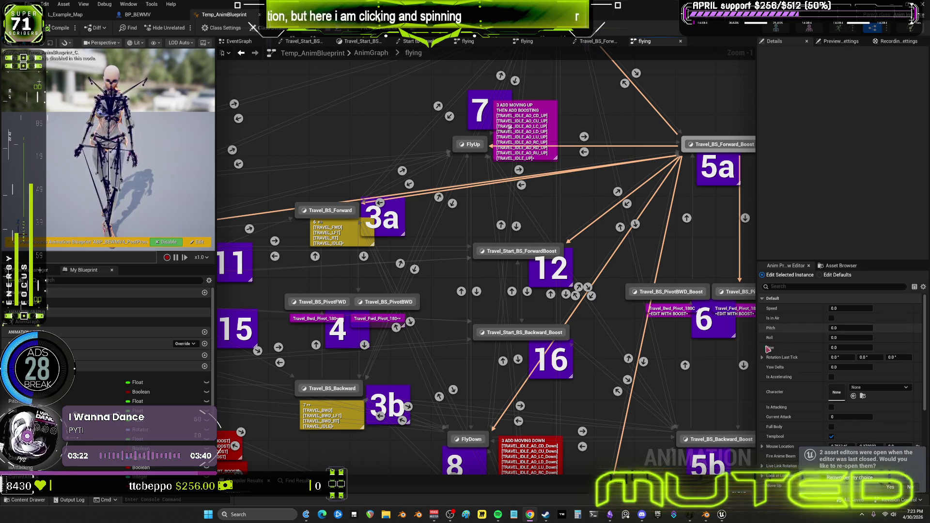
- Review Travel_BS_Forward_Boost and states 5a, 6 and 5b, then switch to Blender
{"action": "left_click", "coordinate": [582, 334]}
{"action": "right_click_drag", "start_coordinate": [449, 286], "coordinate": [604, 224]}
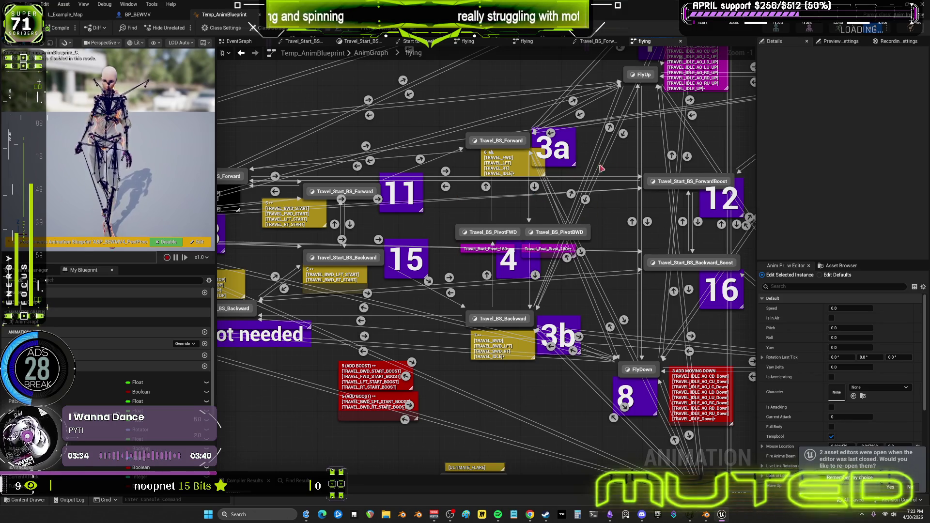
{"action": "right_click_drag", "start_coordinate": [601, 168], "coordinate": [443, 167]}
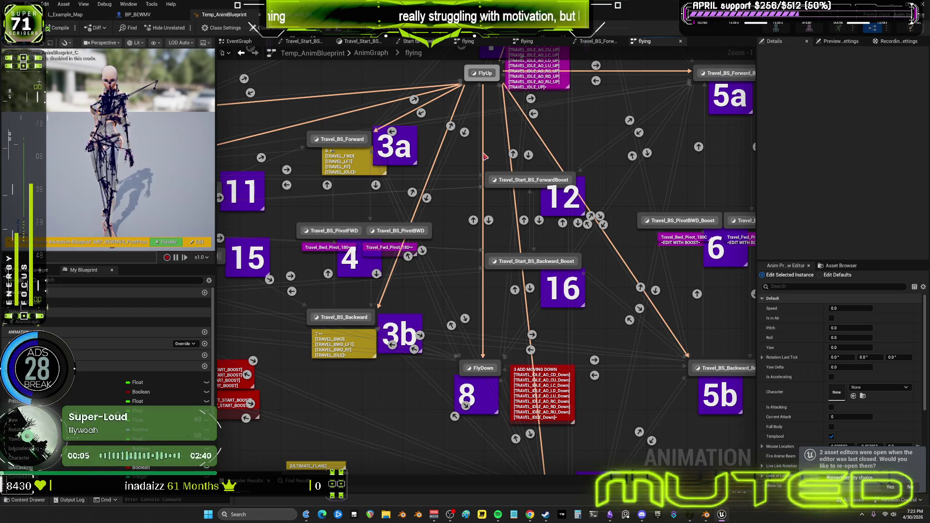
{"action": "mouse_move", "coordinate": [601, 145]}
{"action": "right_mouse_down"}
{"action": "mouse_move", "coordinate": [574, 133]}
{"action": "mouse_move", "coordinate": [378, 129]}
{"action": "mouse_move", "coordinate": [607, 136]}
{"action": "mouse_move", "coordinate": [729, 99]}
{"action": "right_mouse_up"}
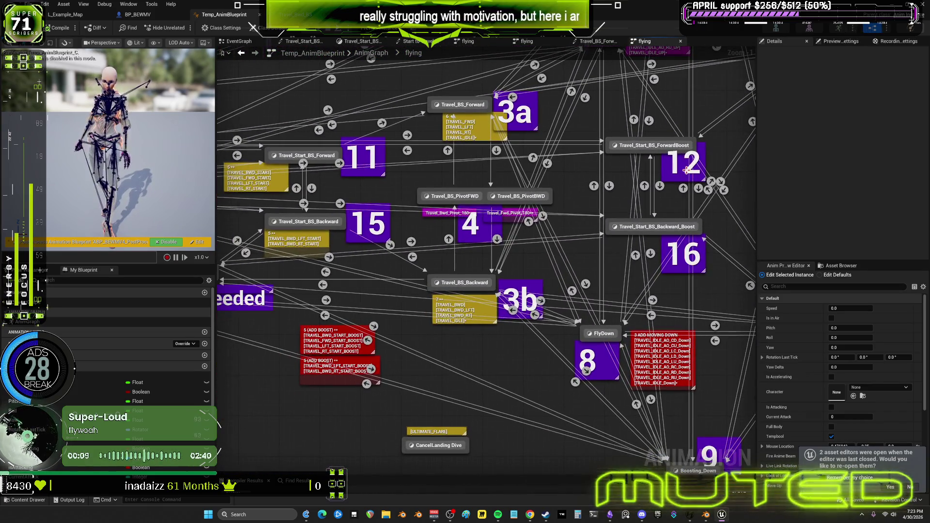
{"action": "left_click", "coordinate": [703, 517]}
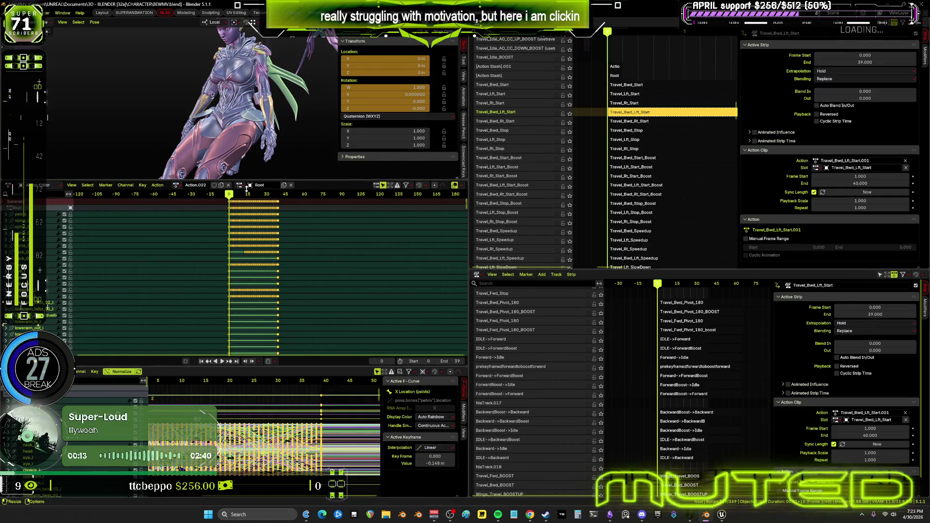
- Maximize the Graph Editor to inspect the travel animation curves, then restore the layout
{"action": "key", "text": "ctrl+space"}
{"action": "middle_click_drag", "start_coordinate": [378, 308], "coordinate": [456, 243]}
{"action": "scroll", "coordinate": [481, 221], "scroll_direction": "up", "scroll_amount": 2}
{"action": "scroll", "coordinate": [482, 225], "scroll_direction": "up", "scroll_amount": 2}
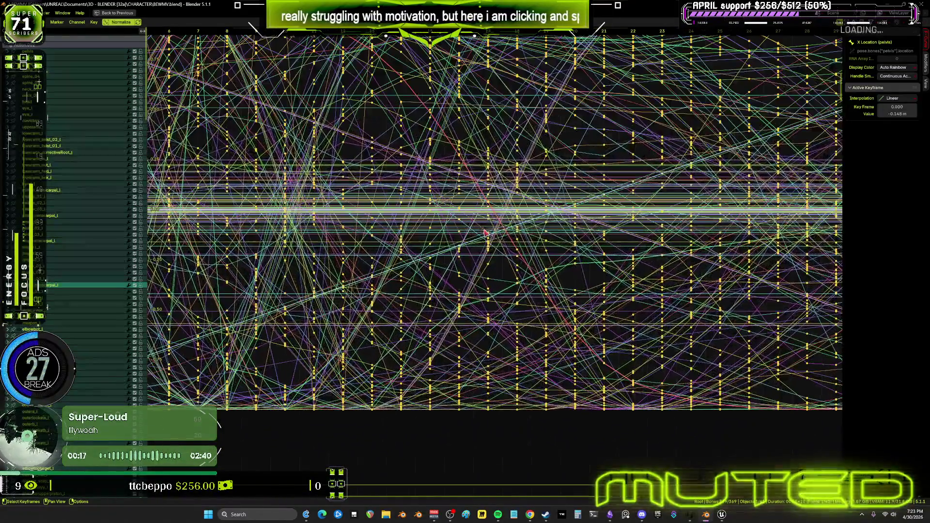
{"action": "middle_click_drag", "start_coordinate": [550, 212], "coordinate": [539, 277]}
{"action": "mouse_move", "coordinate": [596, 262]}
{"action": "middle_mouse_down"}
{"action": "mouse_move", "coordinate": [600, 245]}
{"action": "mouse_move", "coordinate": [606, 260]}
{"action": "mouse_move", "coordinate": [612, 193]}
{"action": "mouse_move", "coordinate": [617, 249]}
{"action": "mouse_move", "coordinate": [638, 254]}
{"action": "mouse_move", "coordinate": [704, 206]}
{"action": "middle_mouse_up"}
{"action": "mouse_move", "coordinate": [608, 206]}
{"action": "middle_mouse_down"}
{"action": "mouse_move", "coordinate": [601, 243]}
{"action": "mouse_move", "coordinate": [582, 194]}
{"action": "mouse_move", "coordinate": [579, 207]}
{"action": "mouse_move", "coordinate": [620, 212]}
{"action": "mouse_move", "coordinate": [593, 214]}
{"action": "mouse_move", "coordinate": [668, 229]}
{"action": "middle_mouse_up"}
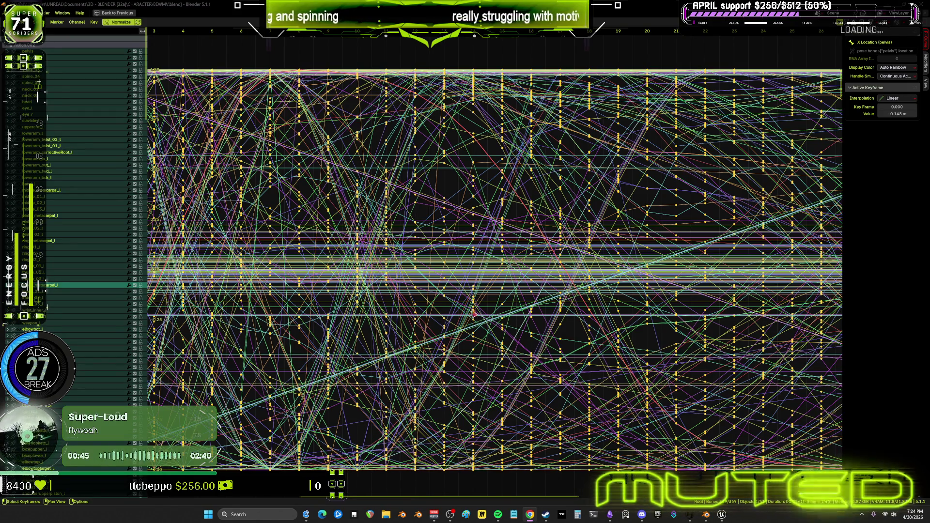
{"action": "key", "text": "ctrl+space"}
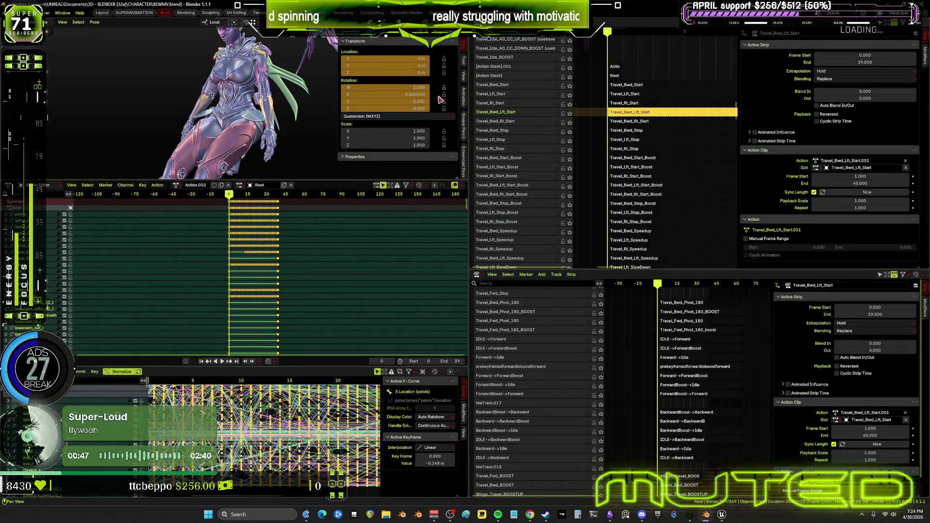
- Play the animation and orbit the maximized viewport around the flying character, then bring up Obsidian
{"action": "key", "text": "space"}
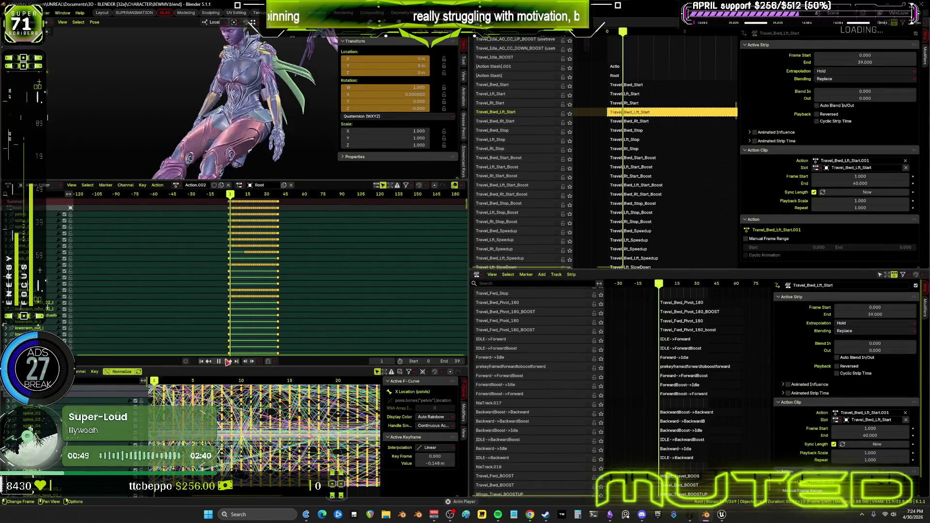
{"action": "key", "text": "ctrl+space"}
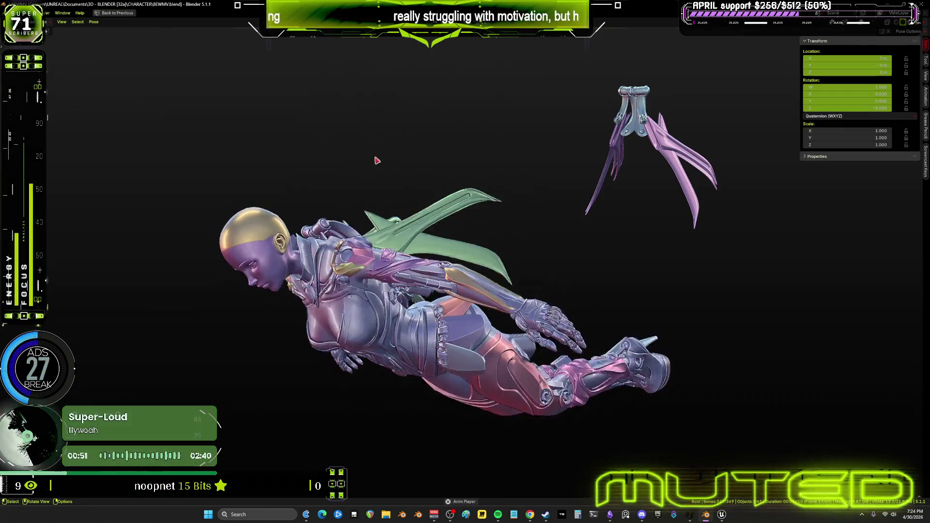
{"action": "mouse_move", "coordinate": [458, 198]}
{"action": "middle_mouse_down"}
{"action": "mouse_move", "coordinate": [368, 224]}
{"action": "mouse_move", "coordinate": [232, 186]}
{"action": "mouse_move", "coordinate": [139, 207]}
{"action": "middle_mouse_up"}
{"action": "key", "text": "ctrl+space"}
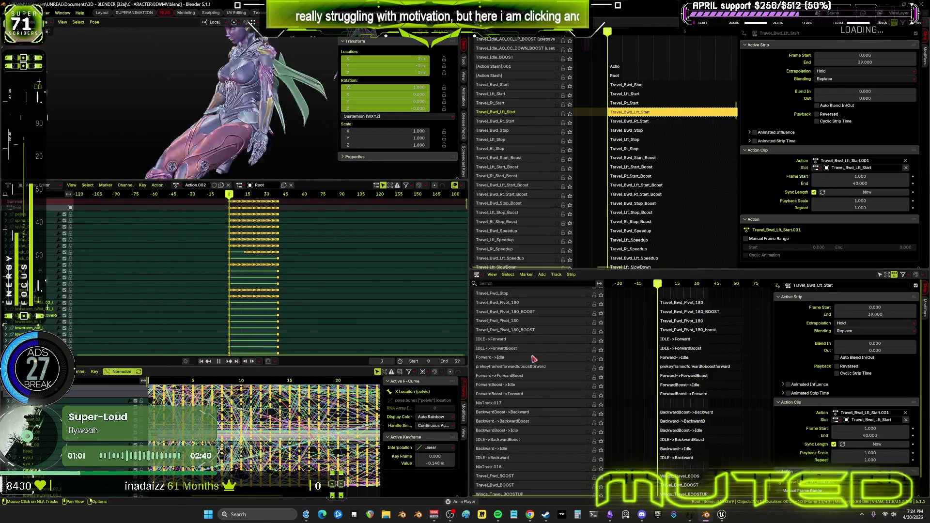
{"action": "left_click", "coordinate": [611, 515]}
{"action": "left_click_drag", "start_coordinate": [492, 173], "coordinate": [471, 183]}
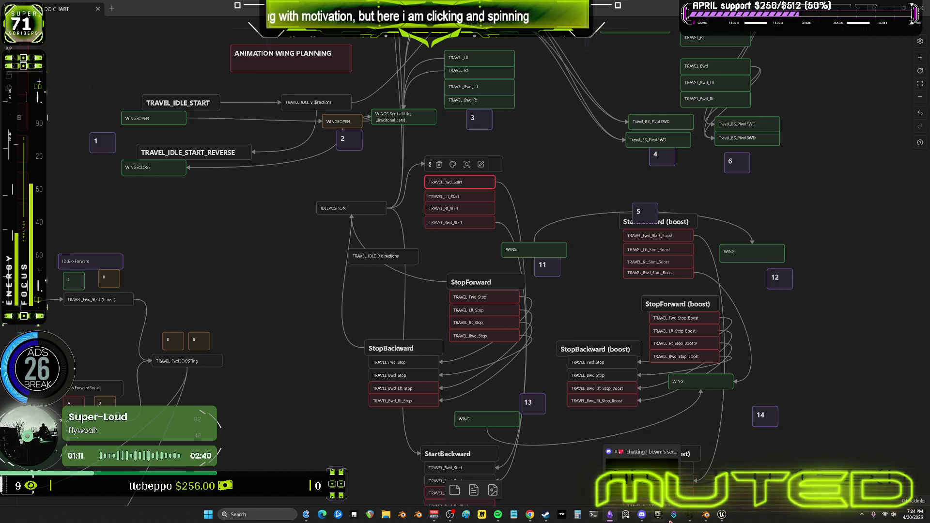
- Bring Blender back in front of the flowchart canvas
{"action": "left_click", "coordinate": [706, 515]}
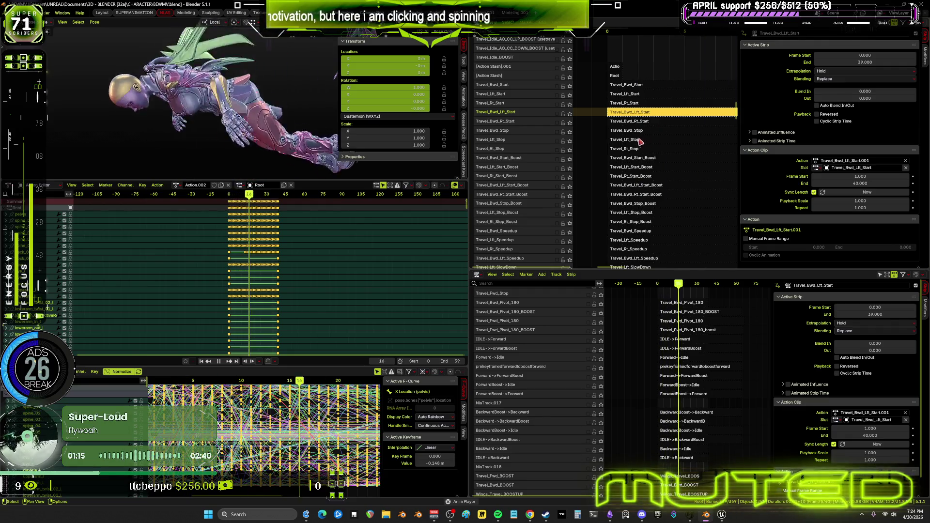
{"action": "middle_click_drag", "start_coordinate": [657, 100], "coordinate": [654, 228]}
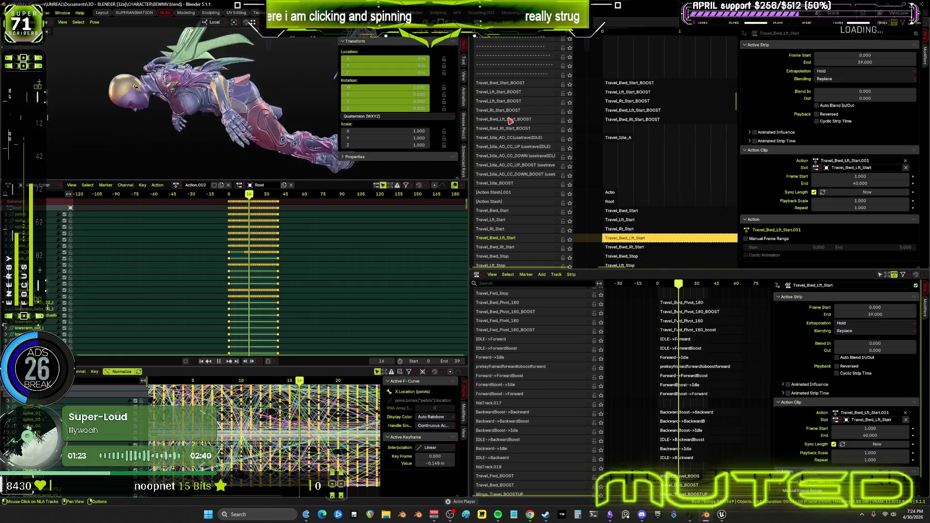
- Scroll the NLA tracks to the boost transitions and select the Travel_Fwd_bOOSTTOFORWARD.001 strip
{"action": "mouse_move", "coordinate": [656, 121]}
{"action": "middle_mouse_down"}
{"action": "mouse_move", "coordinate": [658, 242]}
{"action": "mouse_move", "coordinate": [658, 37]}
{"action": "mouse_move", "coordinate": [660, 261]}
{"action": "mouse_move", "coordinate": [669, 49]}
{"action": "mouse_move", "coordinate": [678, 65]}
{"action": "middle_mouse_up"}
{"action": "middle_click_drag", "start_coordinate": [635, 112], "coordinate": [617, 204]}
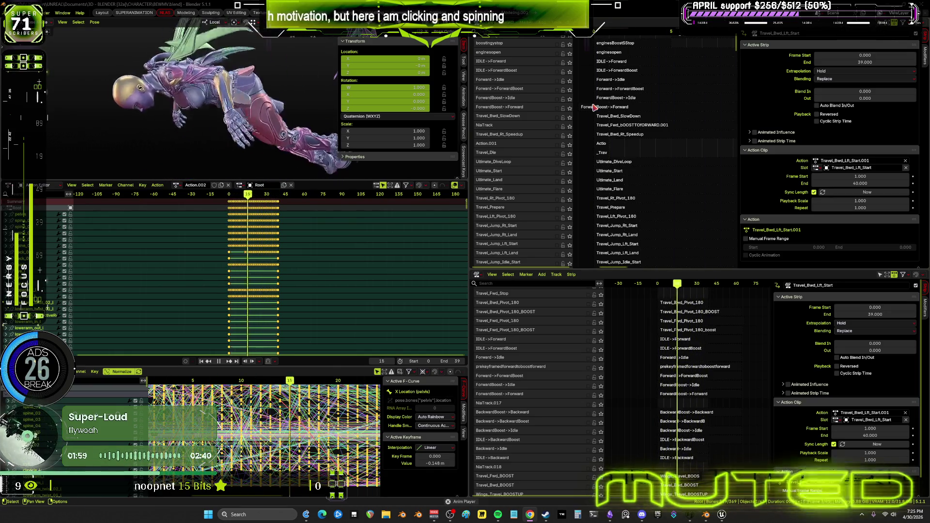
{"action": "scroll", "coordinate": [622, 193], "scroll_direction": "up", "scroll_amount": 5}
{"action": "middle_click_drag", "start_coordinate": [624, 200], "coordinate": [638, 132]}
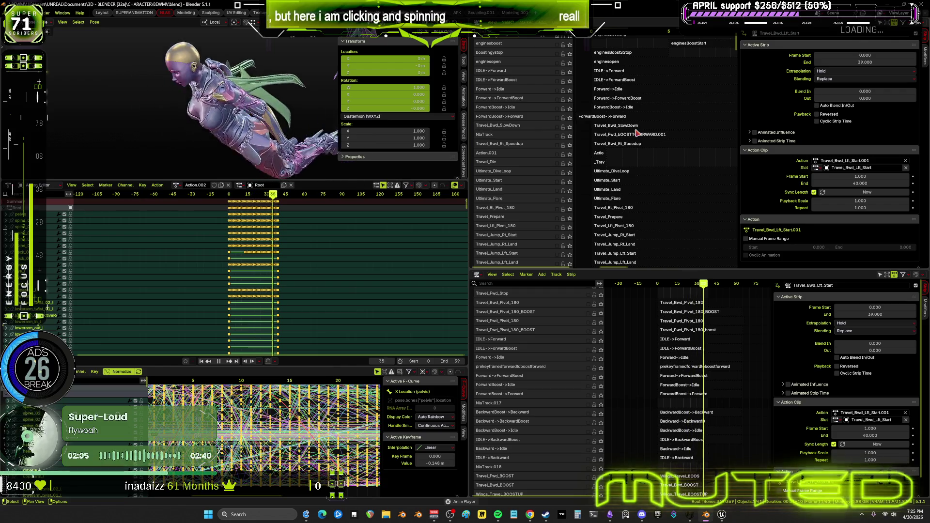
{"action": "left_click", "coordinate": [620, 136]}
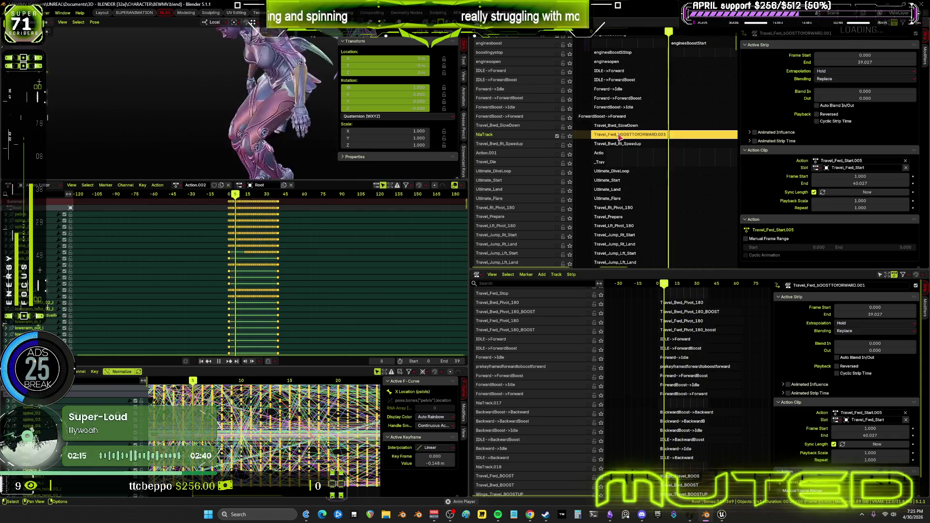
- Solo NlaTrack to preview its boost strip alone, then unsolo it
{"action": "left_click", "coordinate": [571, 138]}
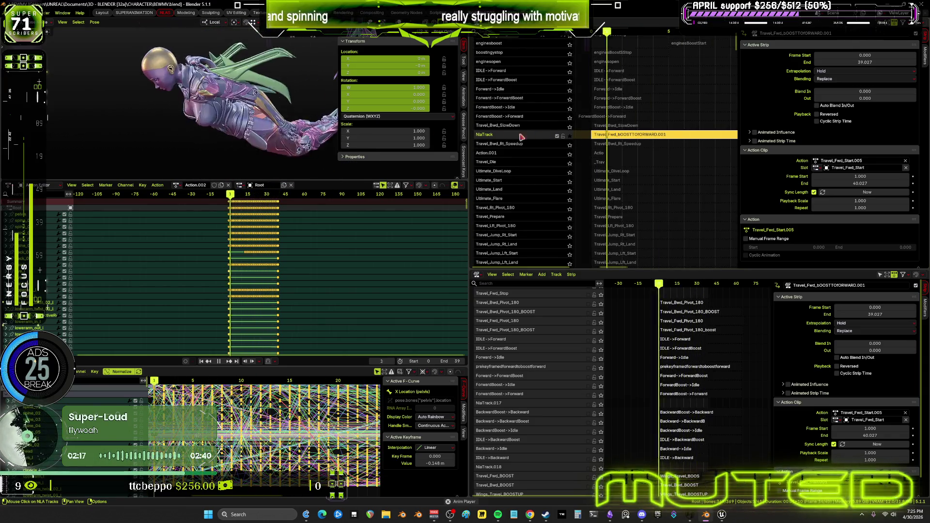
{"action": "right_click", "coordinate": [295, 124]}
{"action": "left_click", "coordinate": [284, 124]}
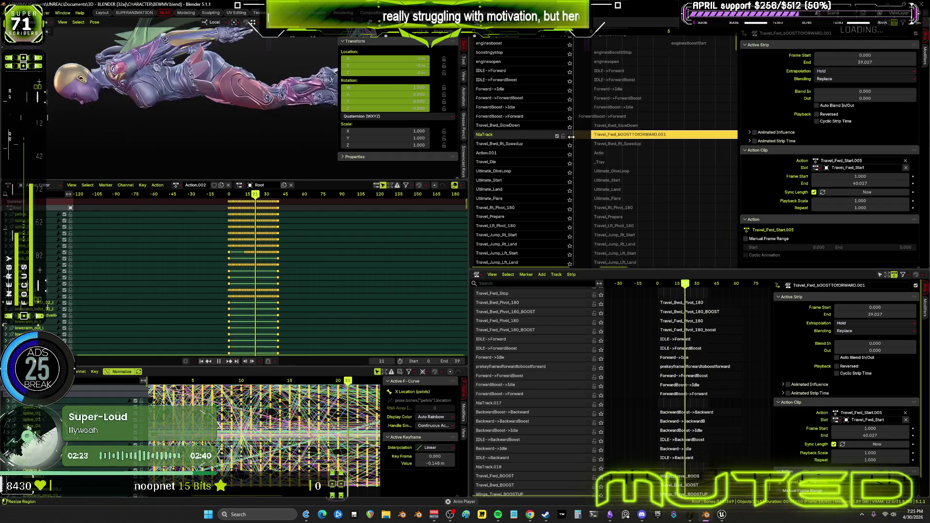
{"action": "left_click", "coordinate": [570, 139]}
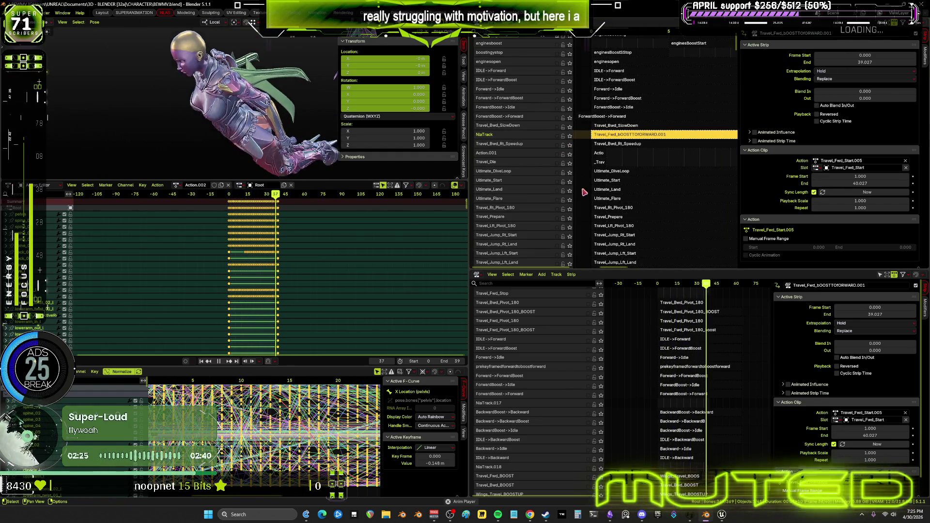
- Scroll through the remaining NLA tracks
{"action": "scroll", "coordinate": [612, 224], "scroll_direction": "down", "scroll_amount": 1}
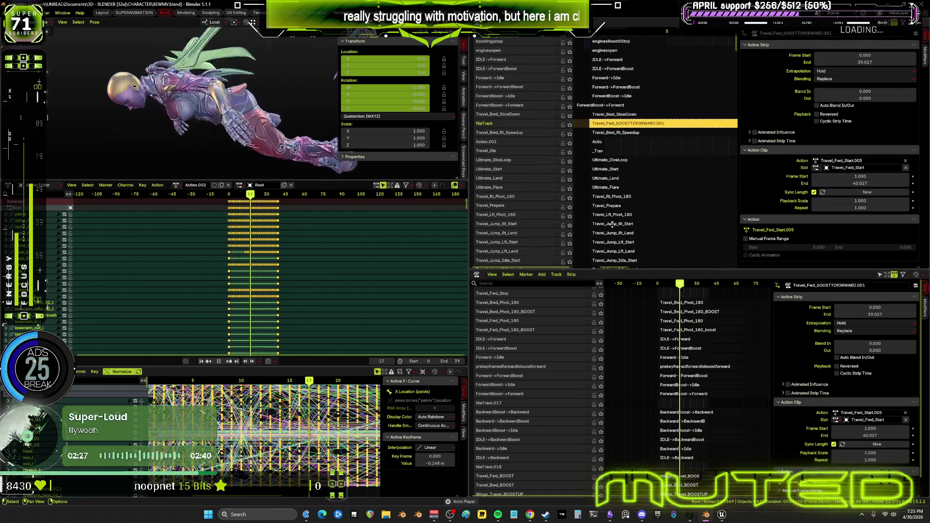
{"action": "middle_click_drag", "start_coordinate": [613, 223], "coordinate": [618, 71]}
{"action": "scroll", "coordinate": [619, 71], "scroll_direction": "down", "scroll_amount": 4}
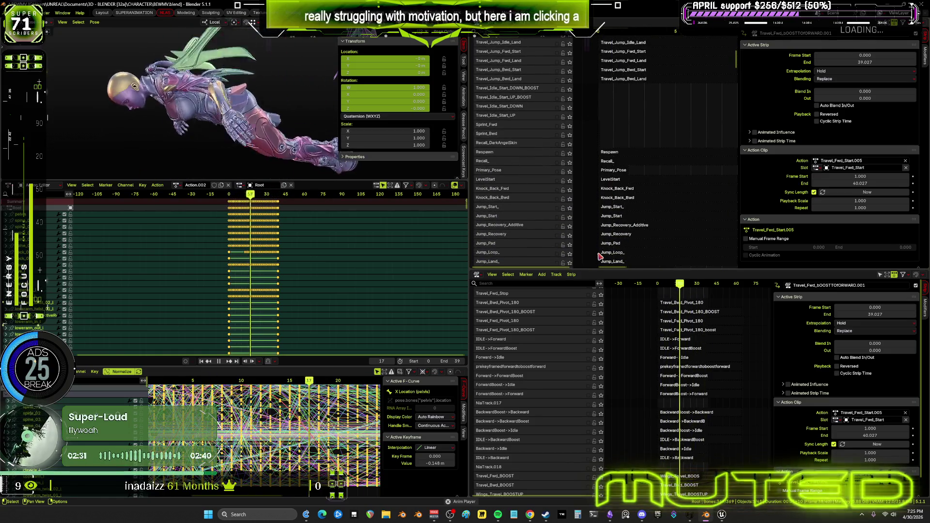
{"action": "middle_click_drag", "start_coordinate": [601, 256], "coordinate": [683, 97]}
{"action": "scroll", "coordinate": [662, 115], "scroll_direction": "down", "scroll_amount": 7}
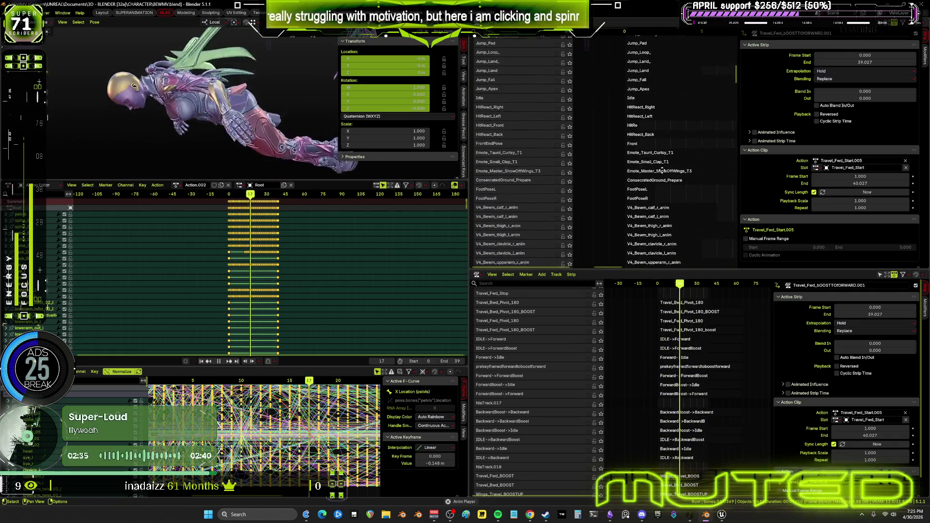
{"action": "scroll", "coordinate": [663, 115], "scroll_direction": "down", "scroll_amount": 5}
{"action": "mouse_move", "coordinate": [663, 250]}
{"action": "middle_mouse_down"}
{"action": "mouse_move", "coordinate": [649, 250]}
{"action": "mouse_move", "coordinate": [634, 153]}
{"action": "middle_mouse_up"}
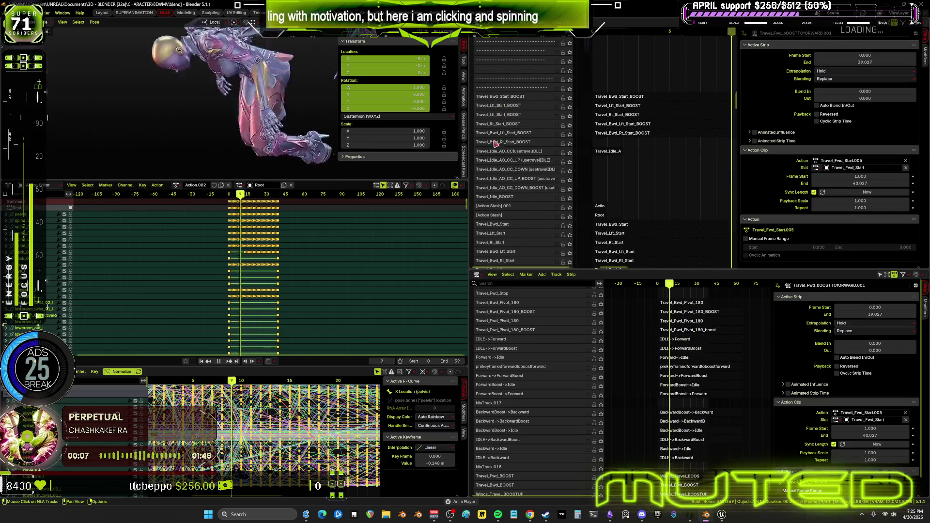
{"action": "middle_click_drag", "start_coordinate": [635, 168], "coordinate": [637, 101]}
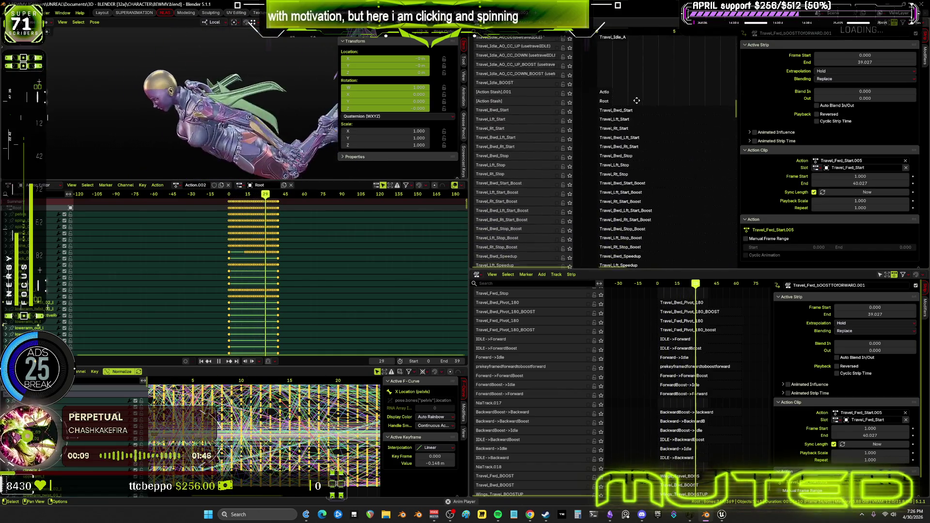
{"action": "middle_click_drag", "start_coordinate": [639, 193], "coordinate": [634, 145]}
{"action": "middle_click_drag", "start_coordinate": [637, 109], "coordinate": [641, 82]}
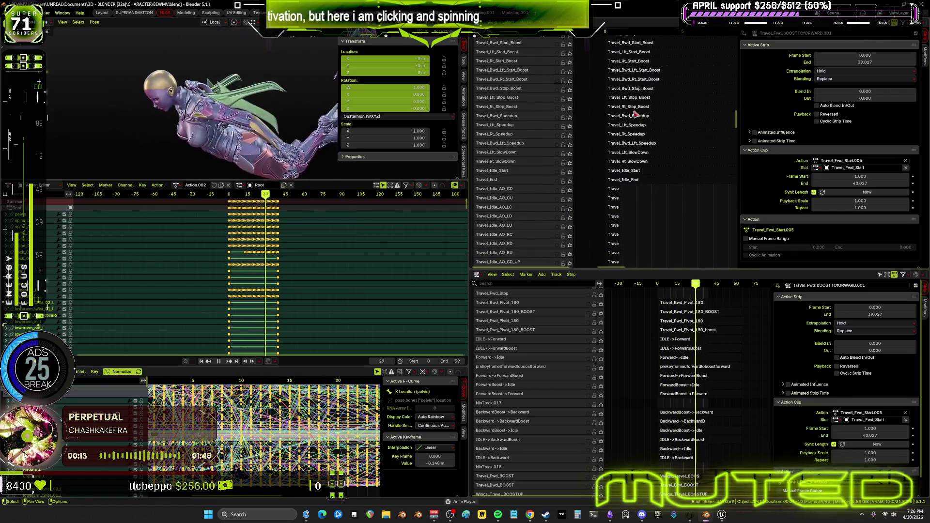
{"action": "middle_click_drag", "start_coordinate": [639, 236], "coordinate": [642, 193]}
{"action": "middle_click_drag", "start_coordinate": [643, 157], "coordinate": [648, 130]}
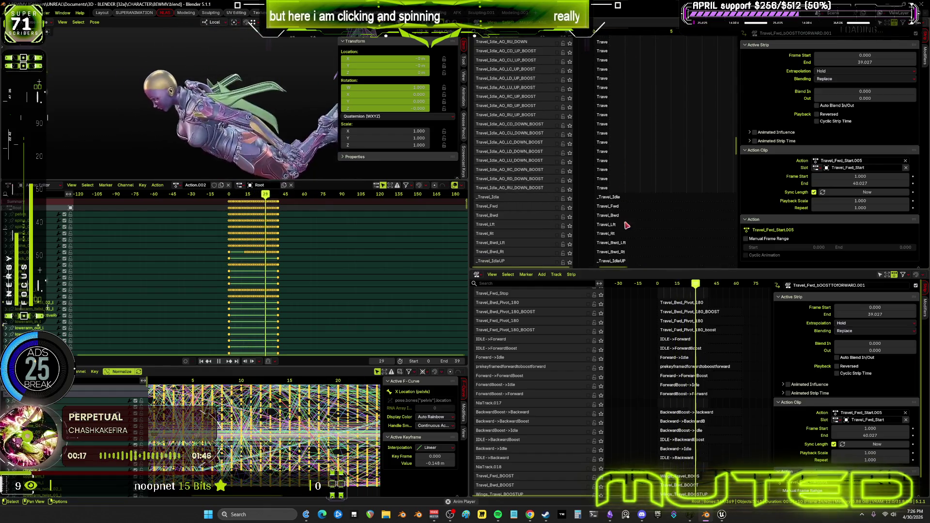
{"action": "scroll", "coordinate": [515, 198], "scroll_direction": "down", "scroll_amount": 5}
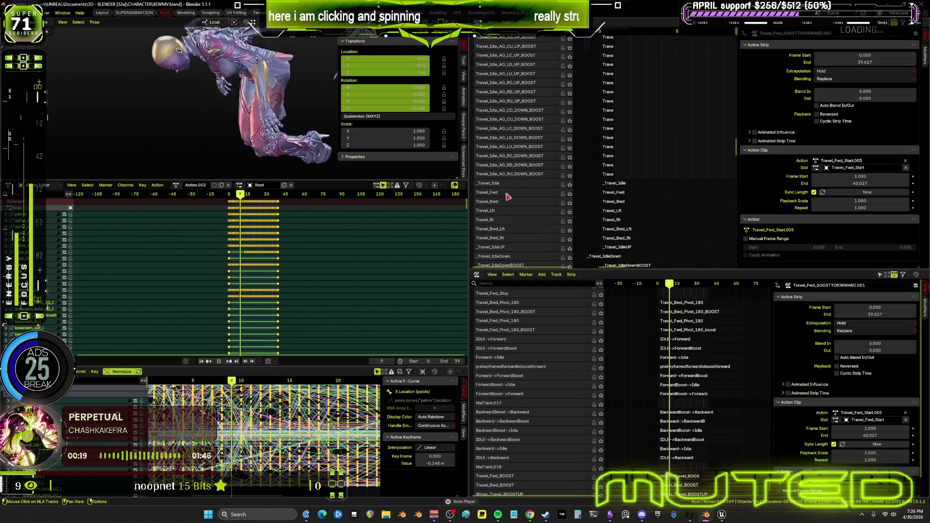
{"action": "middle_click_drag", "start_coordinate": [507, 197], "coordinate": [521, 173]}
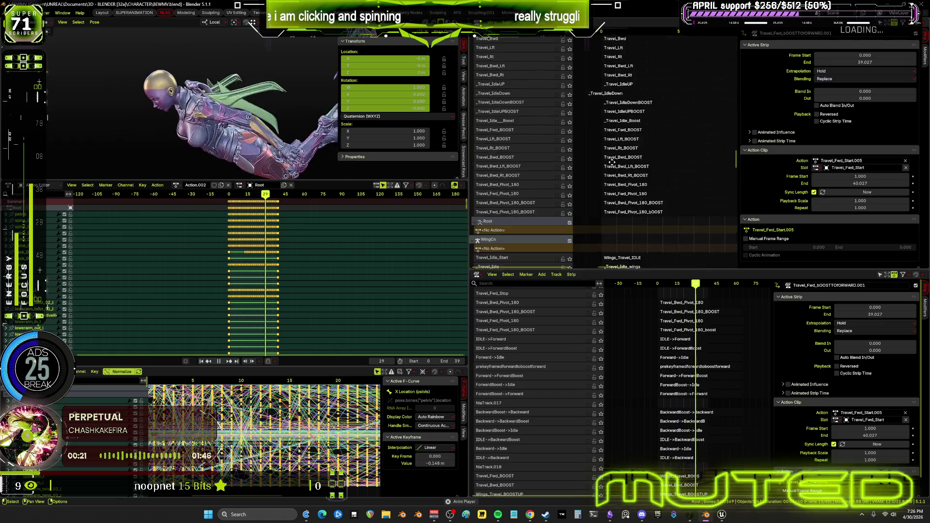
{"action": "scroll", "coordinate": [585, 185], "scroll_direction": "down", "scroll_amount": 5}
{"action": "scroll", "coordinate": [613, 129], "scroll_direction": "down", "scroll_amount": 3}
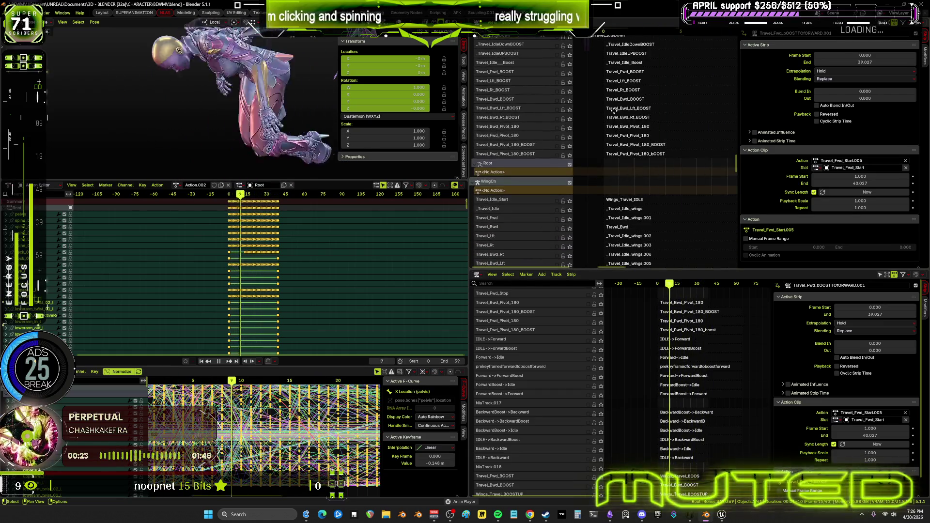
{"action": "scroll", "coordinate": [634, 229], "scroll_direction": "down", "scroll_amount": 2}
{"action": "middle_click_drag", "start_coordinate": [633, 212], "coordinate": [634, 123]}
{"action": "scroll", "coordinate": [635, 123], "scroll_direction": "down", "scroll_amount": 2}
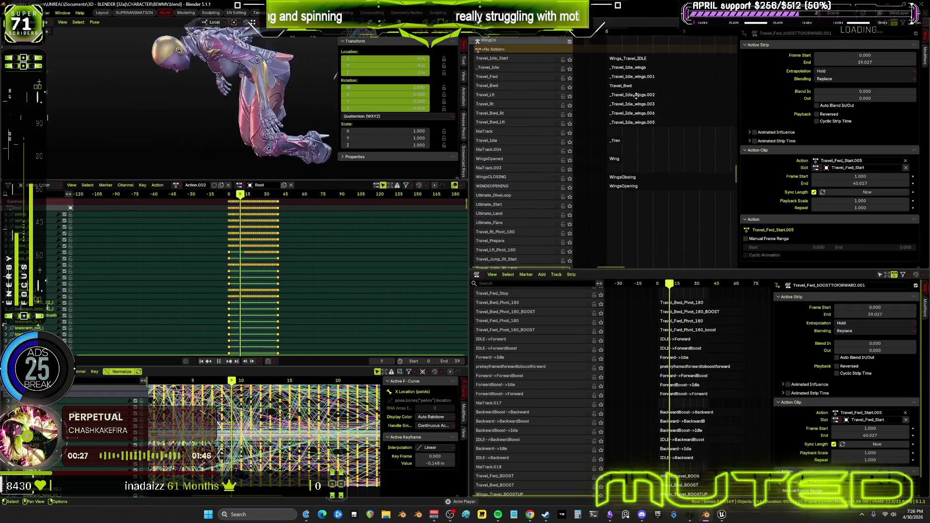
{"action": "scroll", "coordinate": [638, 165], "scroll_direction": "down", "scroll_amount": 12}
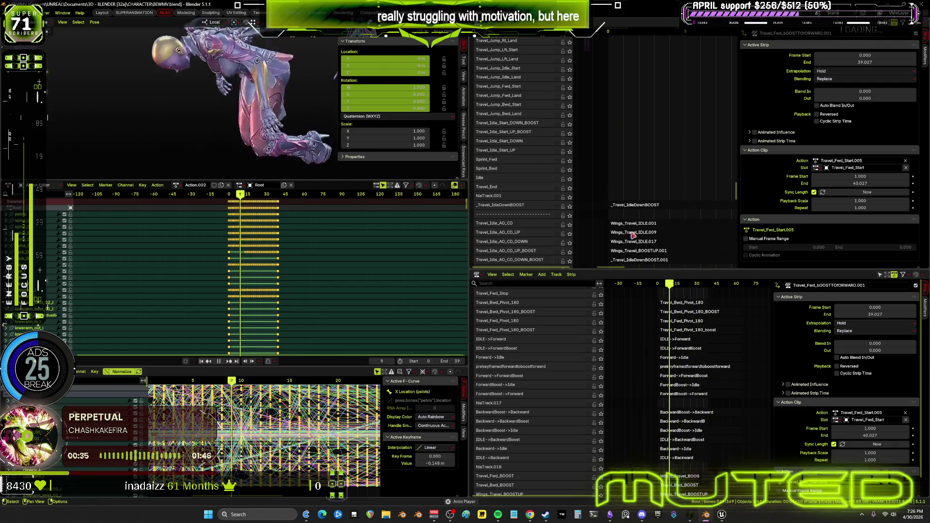
{"action": "scroll", "coordinate": [629, 159], "scroll_direction": "down", "scroll_amount": 10}
{"action": "scroll", "coordinate": [629, 158], "scroll_direction": "down", "scroll_amount": 15}
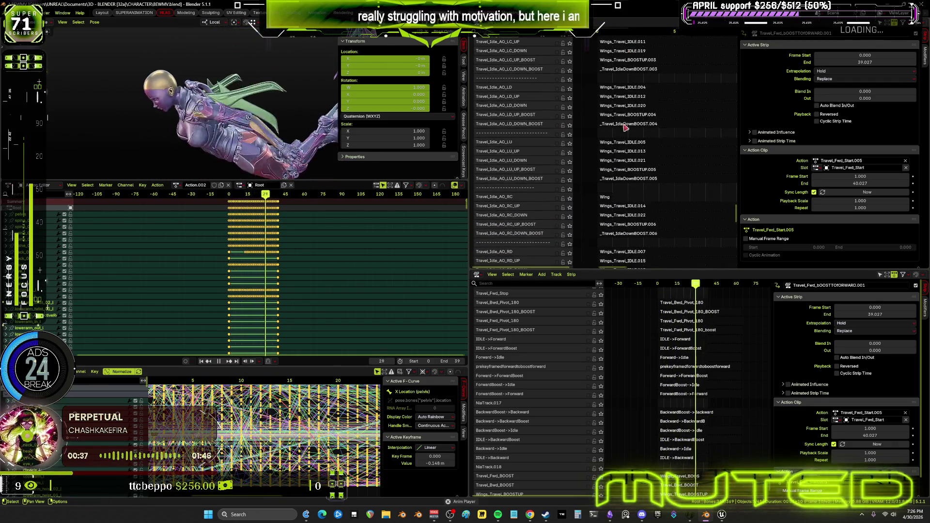
{"action": "scroll", "coordinate": [629, 186], "scroll_direction": "down", "scroll_amount": 5}
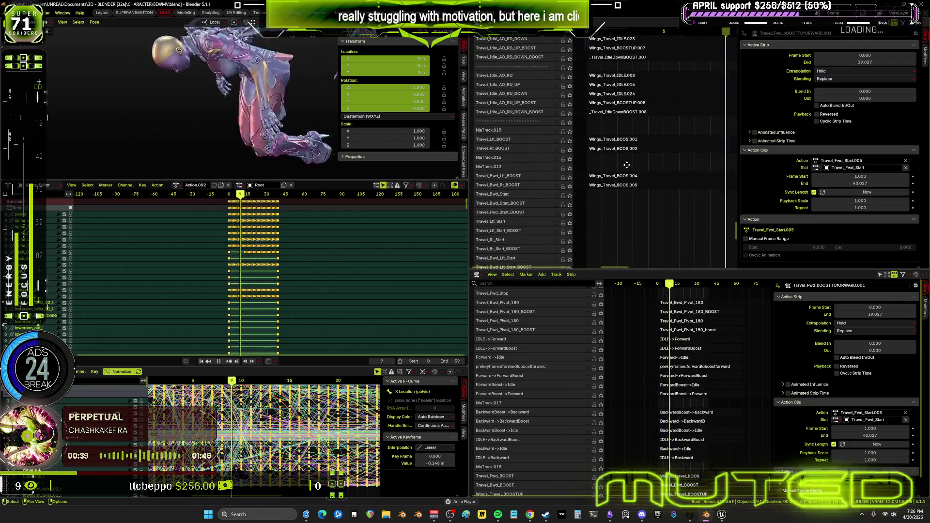
{"action": "scroll", "coordinate": [627, 120], "scroll_direction": "down", "scroll_amount": 1}
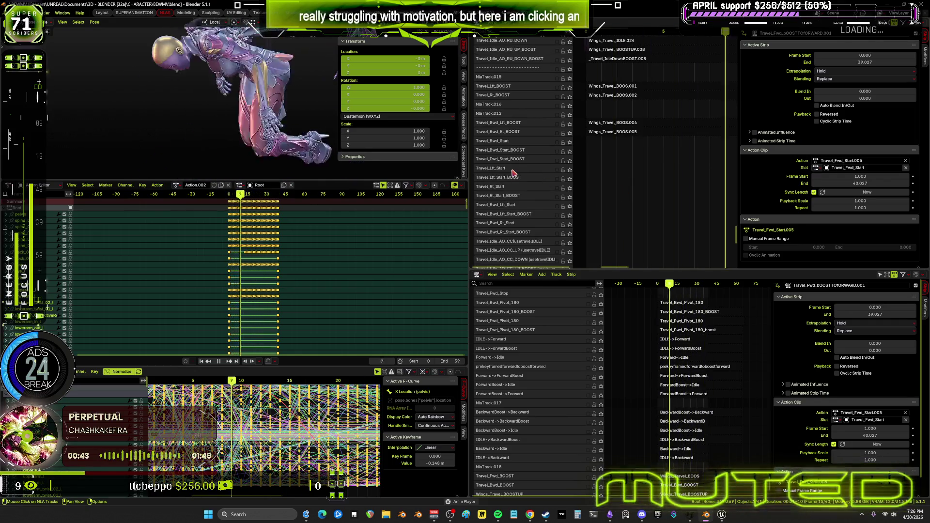
{"action": "scroll", "coordinate": [629, 170], "scroll_direction": "down", "scroll_amount": 6}
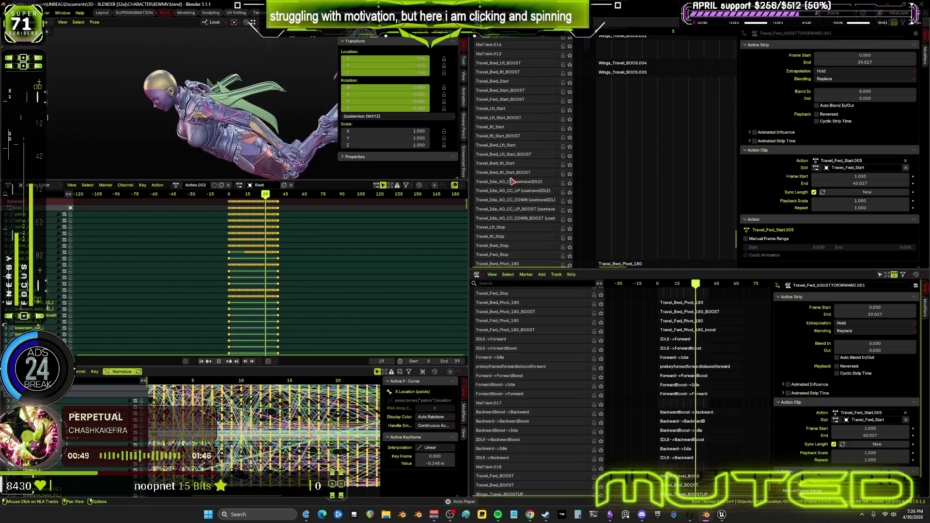
{"action": "type", "text": "travel_fwd"}
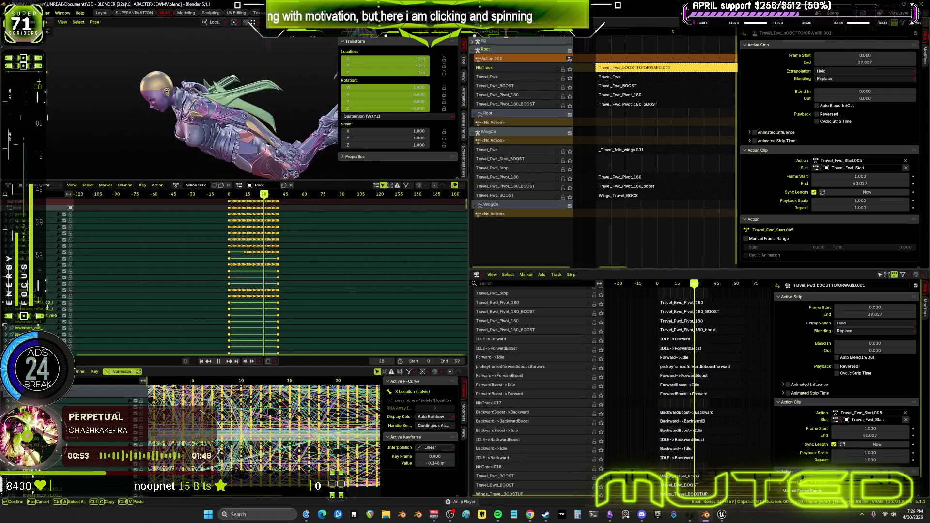
{"action": "type", "text": "_sta"}
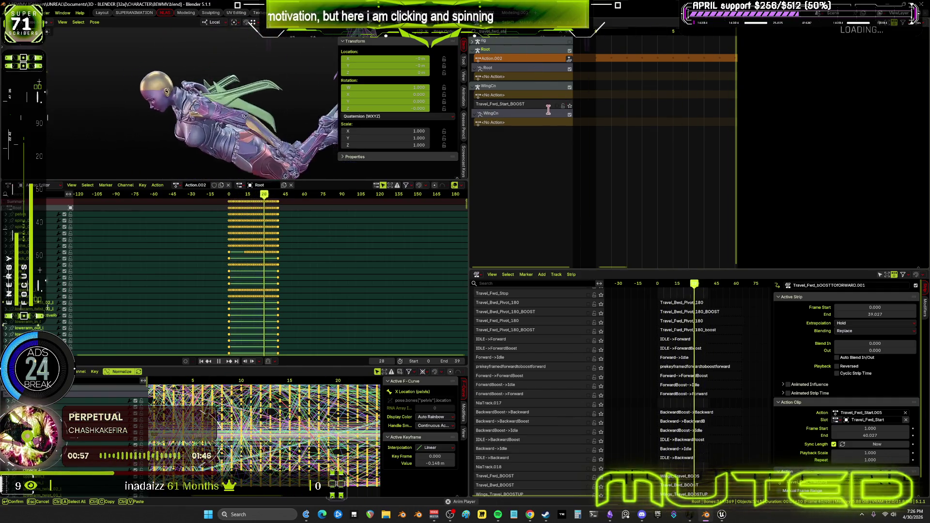
- Widen the name filter to all Travel_Fwd tracks and solo Travel_Fwd_BOOST
{"action": "key", "text": "BackSpace"}
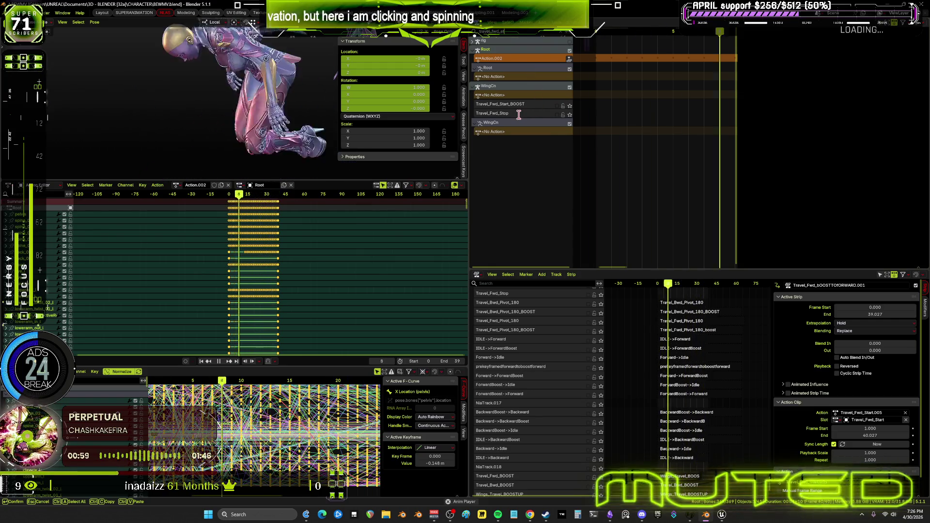
{"action": "key", "text": "BackSpace"}
{"action": "key", "text": "BackSpace"}
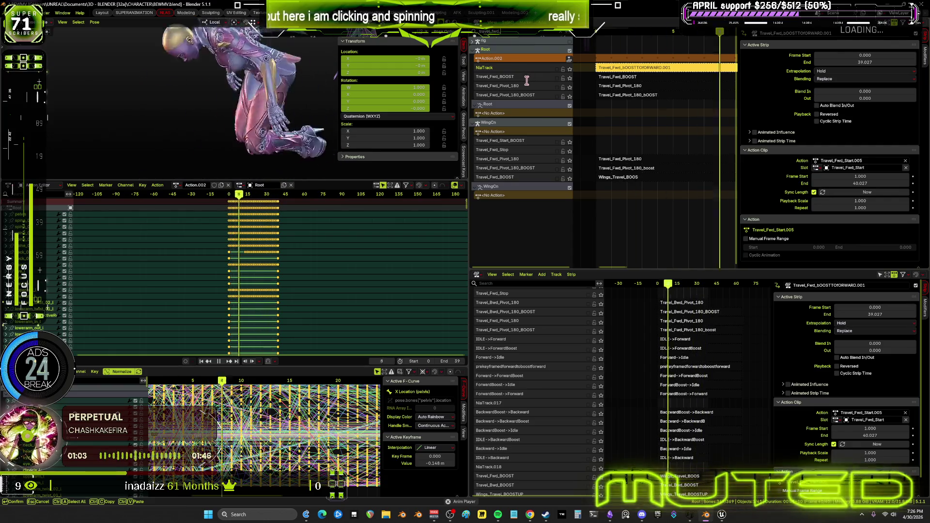
{"action": "left_click", "coordinate": [619, 78]}
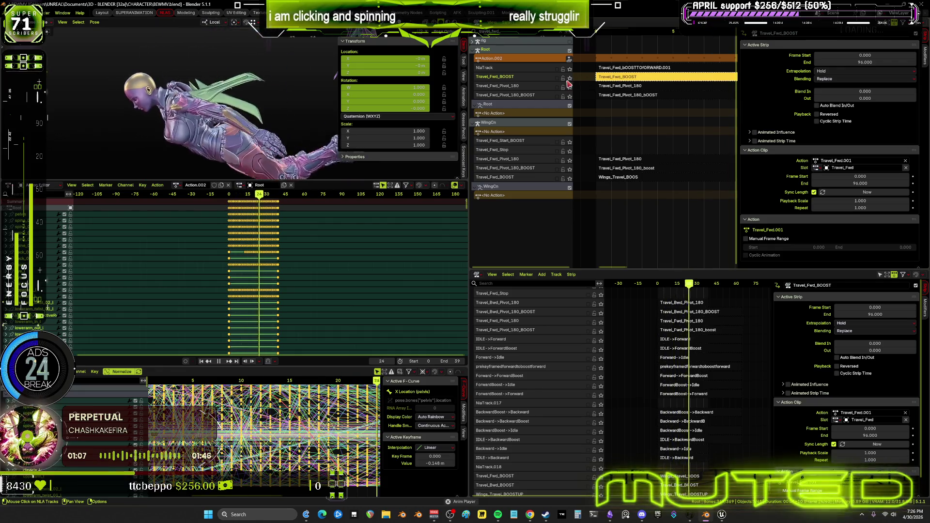
{"action": "left_click", "coordinate": [568, 78]}
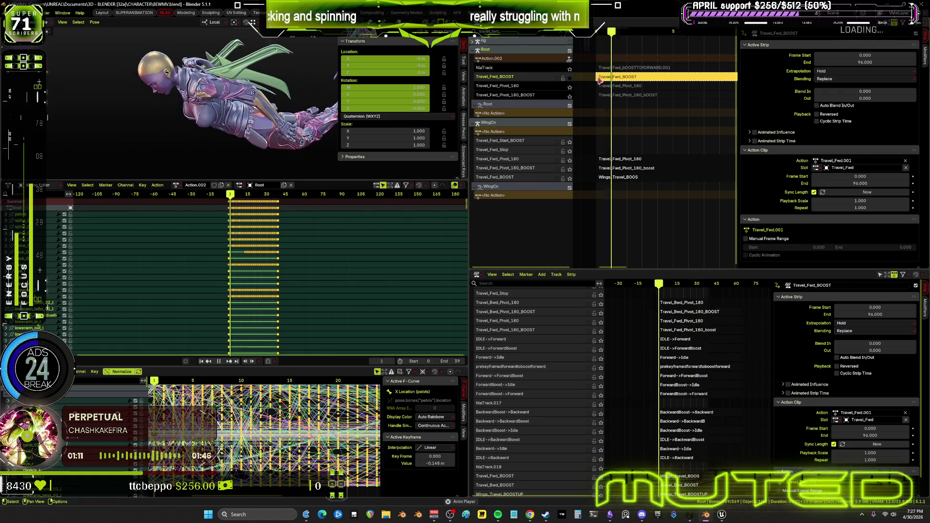
{"action": "left_click", "coordinate": [571, 85]}
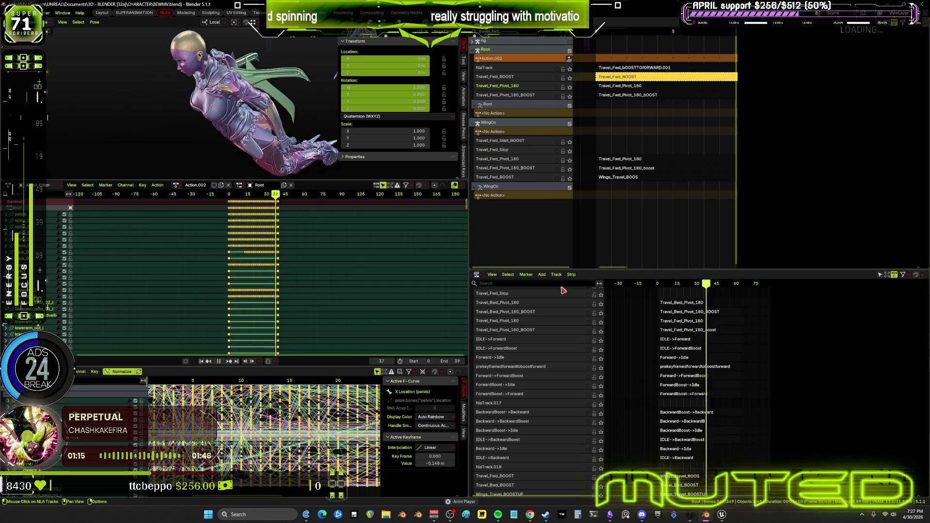
- Cross-check the StartForward nodes in the flowchart and the Unreal anim graph, then return to Blender
{"action": "left_click", "coordinate": [610, 514]}
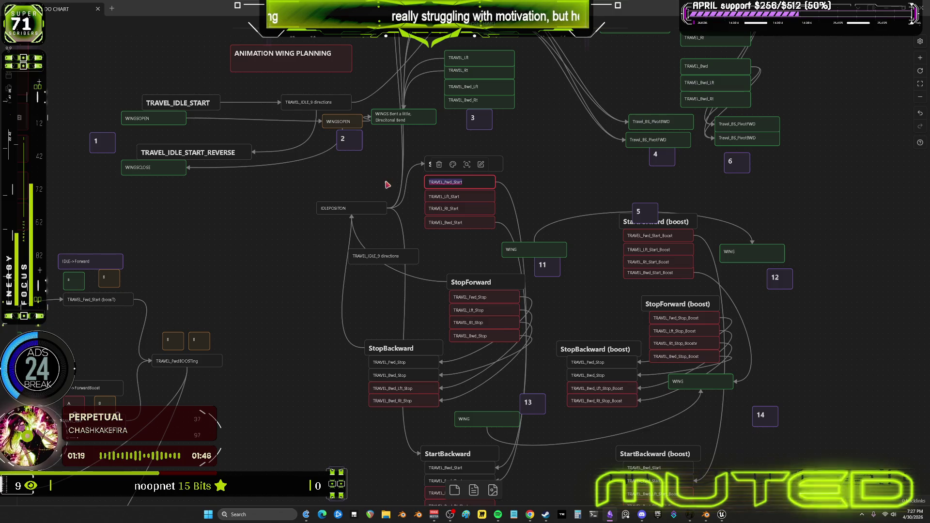
{"action": "left_click", "coordinate": [469, 206]}
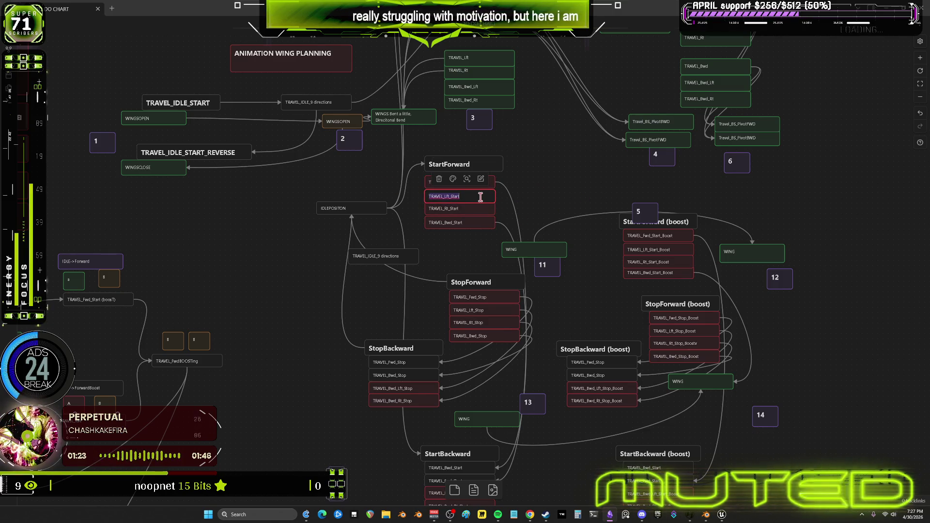
{"action": "left_click", "coordinate": [611, 516]}
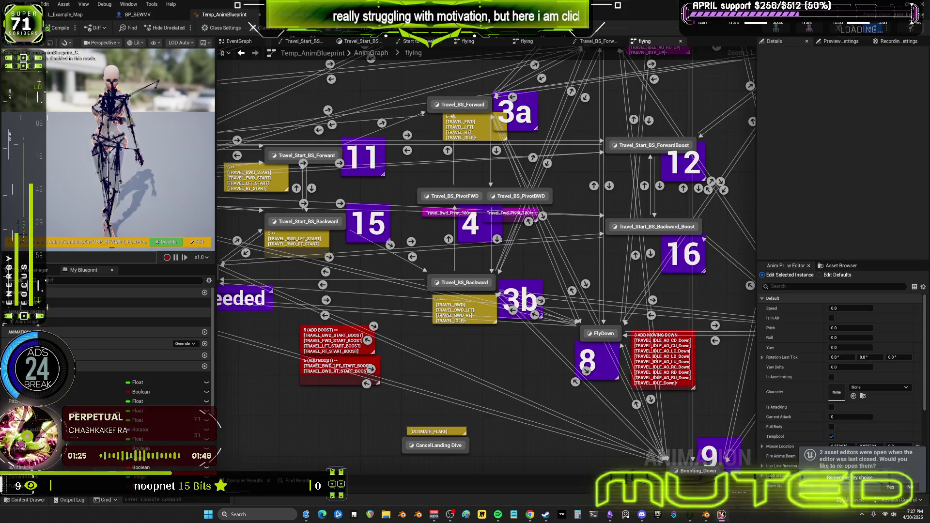
{"action": "left_click", "coordinate": [616, 518]}
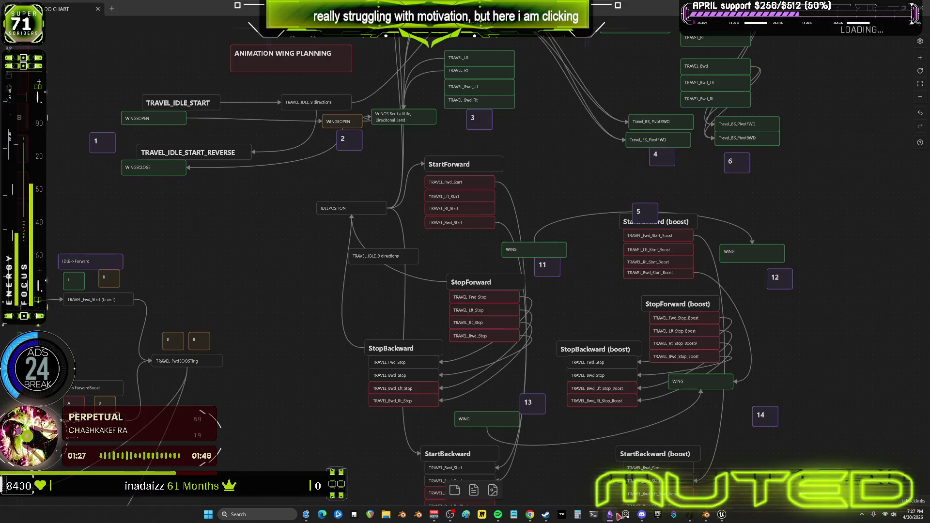
{"action": "left_click", "coordinate": [706, 515]}
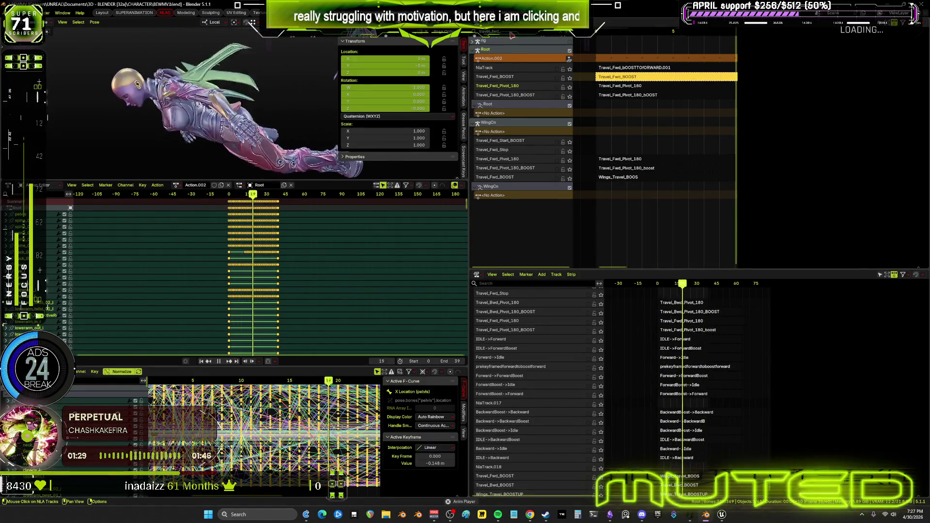
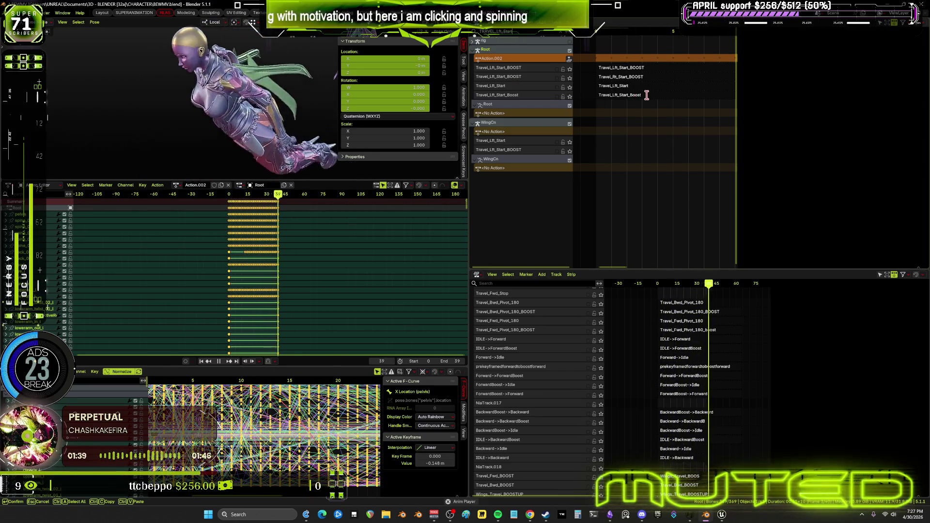
- Solo Travel_Lft_Start_Boost and Travel_Lft_Start_BOOST in turn to preview each alone
{"action": "left_click", "coordinate": [570, 96]}
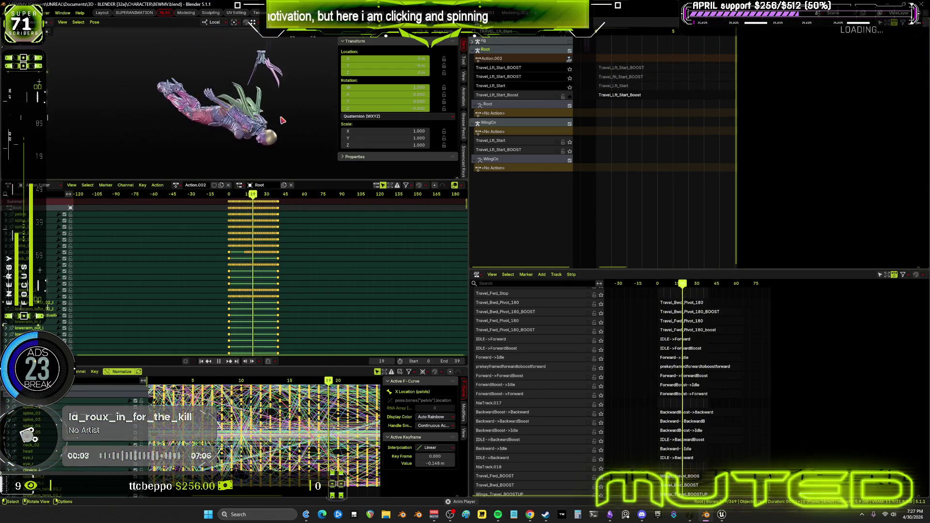
{"action": "left_click", "coordinate": [570, 70]}
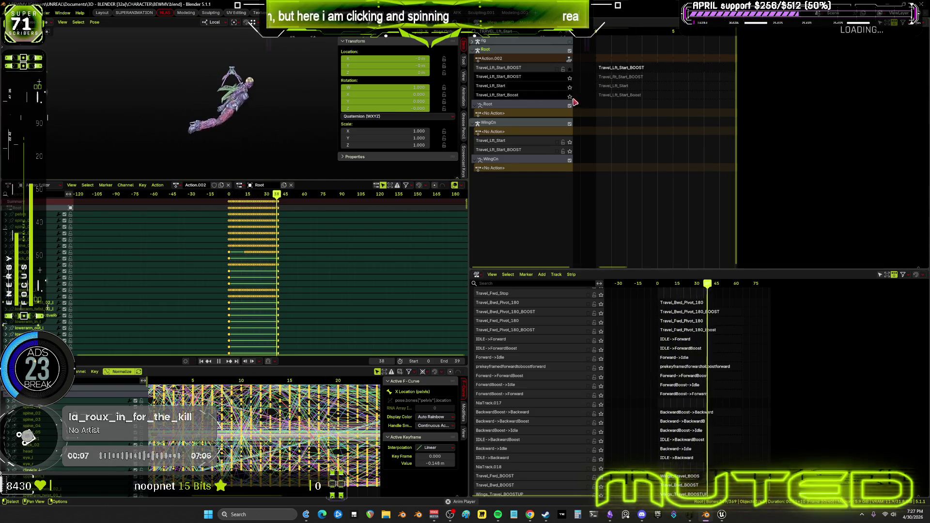
{"action": "left_click", "coordinate": [569, 96]}
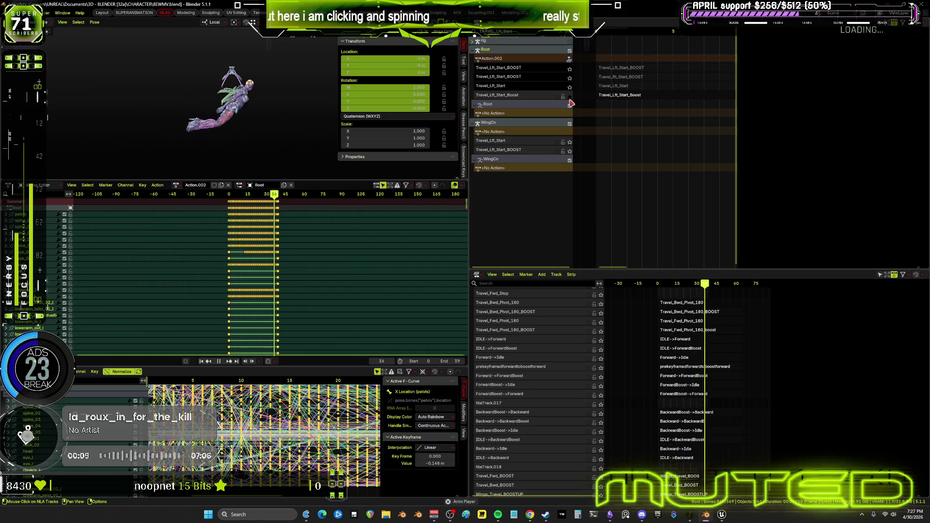
{"action": "right_click", "coordinate": [570, 101]}
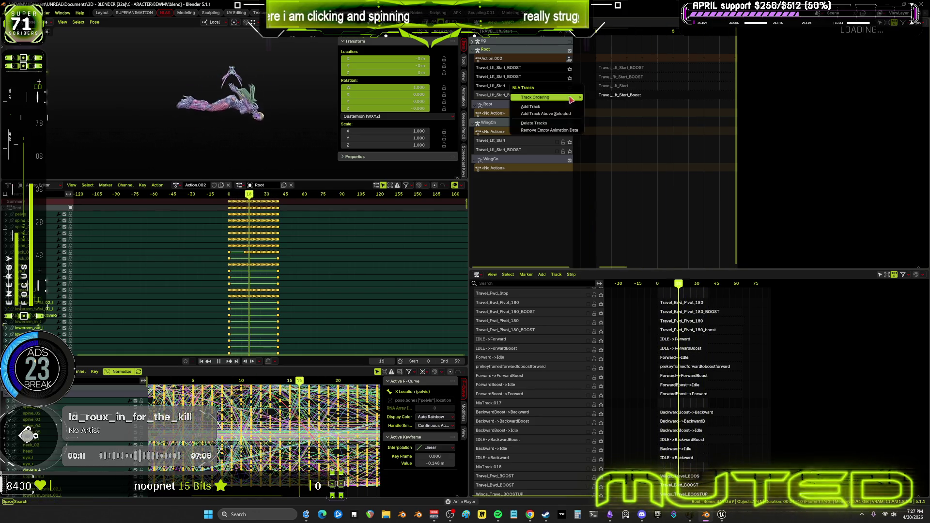
{"action": "key", "text": "Escape"}
- Filter the NLA track names by TRAVEL_fwd_start, then by TRAVEL_rt
{"action": "left_click", "coordinate": [506, 31]}
{"action": "key", "text": "BackSpace"}
{"action": "key", "text": "BackSpace"}
{"action": "key", "text": "BackSpace"}
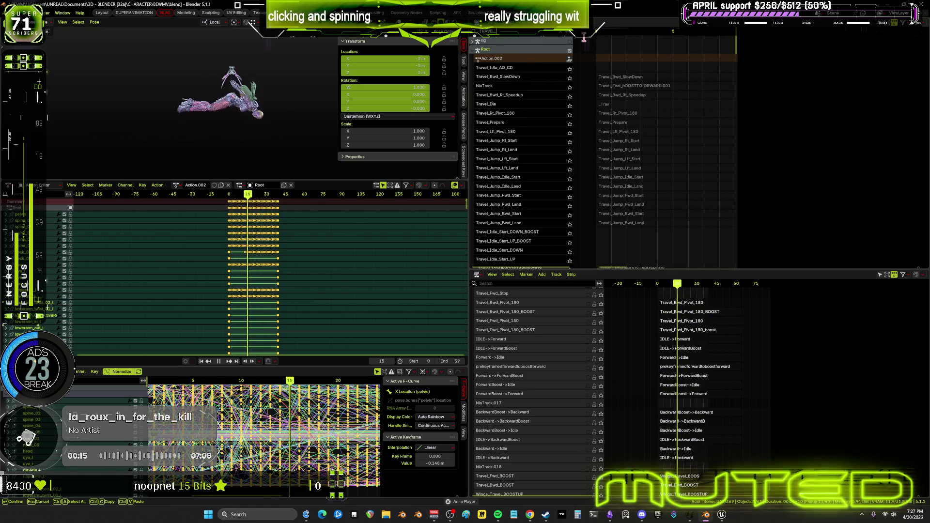
{"action": "type", "text": "_fwd_start"}
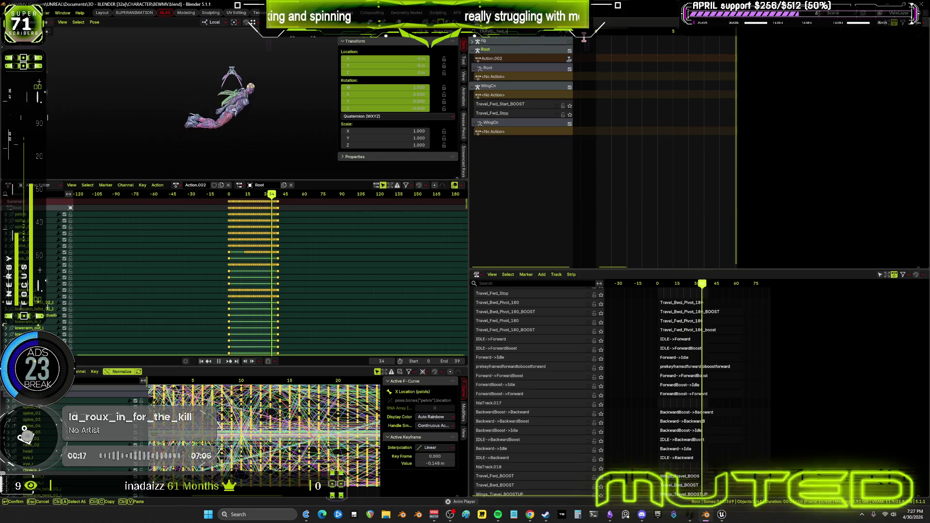
{"action": "key", "text": "BackSpace"}
{"action": "key", "text": "BackSpace"}
{"action": "key", "text": "BackSpace"}
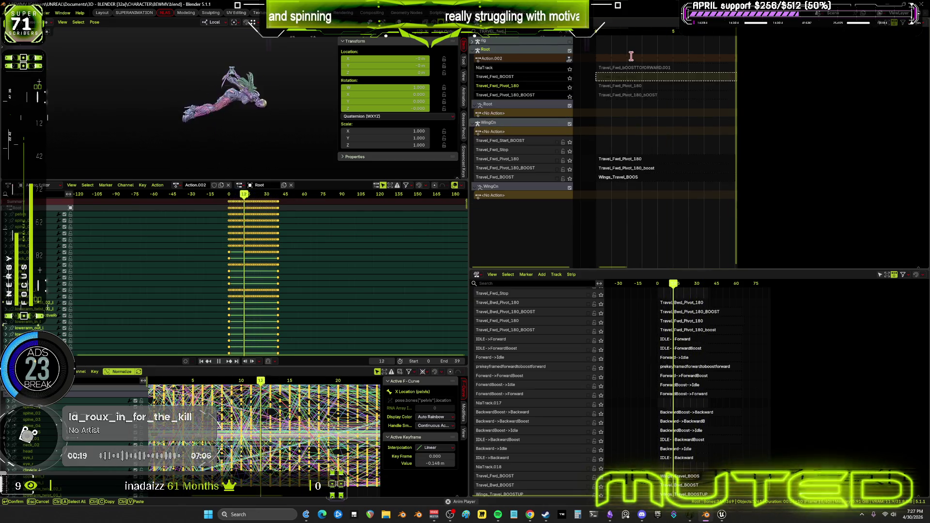
{"action": "key", "text": "BackSpace"}
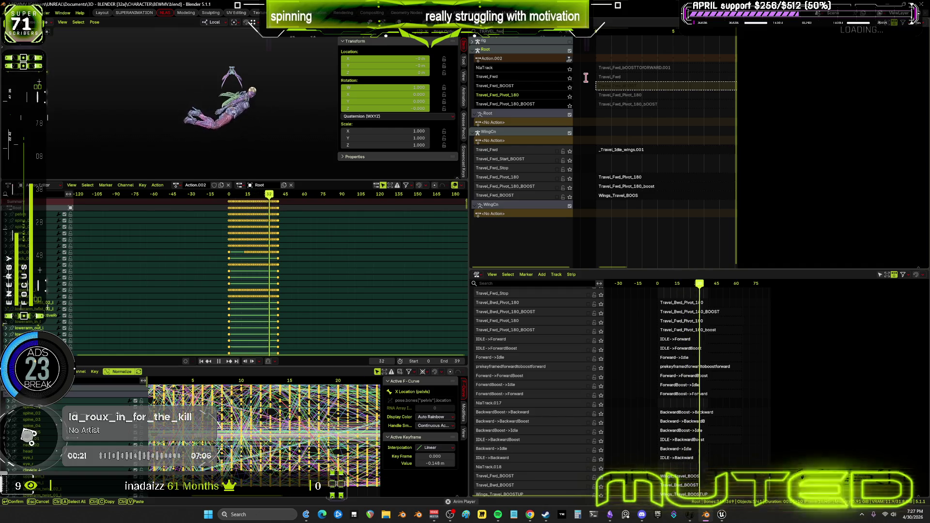
{"action": "key", "text": "BackSpace"}
{"action": "key", "text": "BackSpace"}
{"action": "key", "text": "BackSpace"}
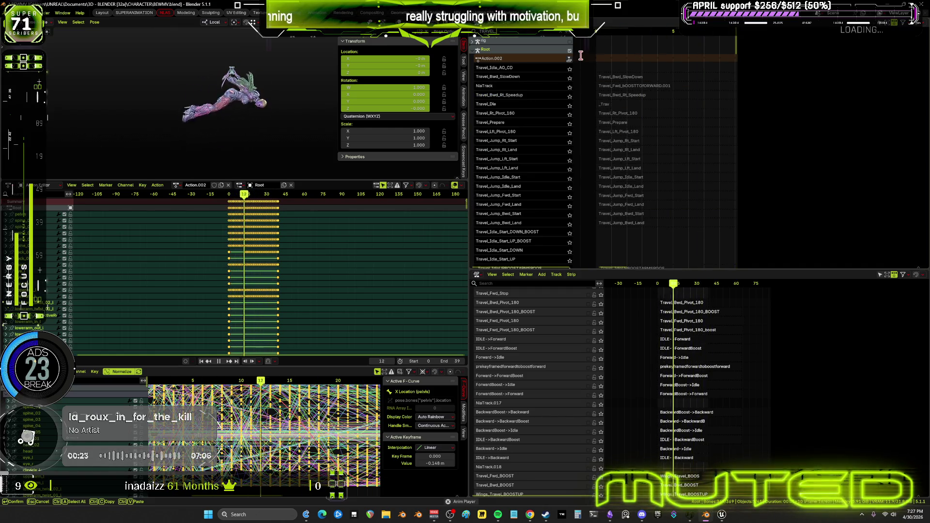
{"action": "type", "text": "_rt"}
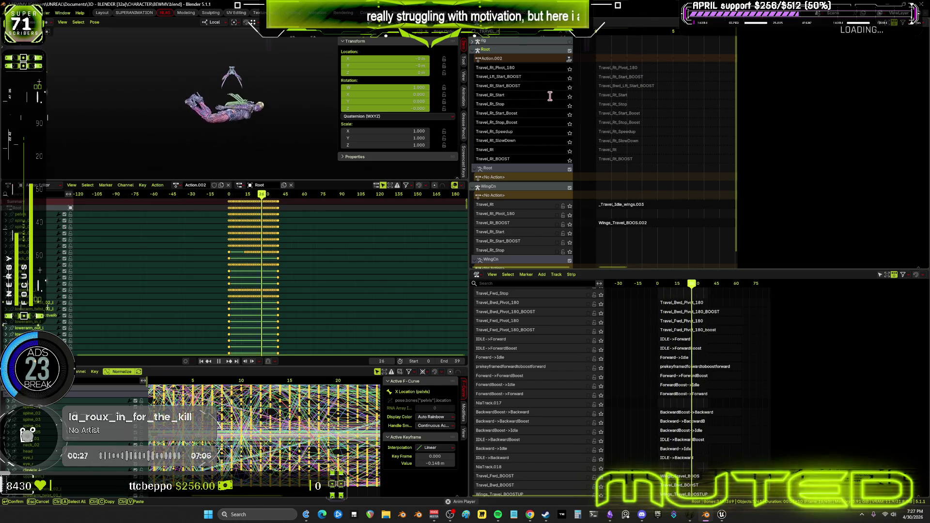
{"action": "key", "text": "Return"}
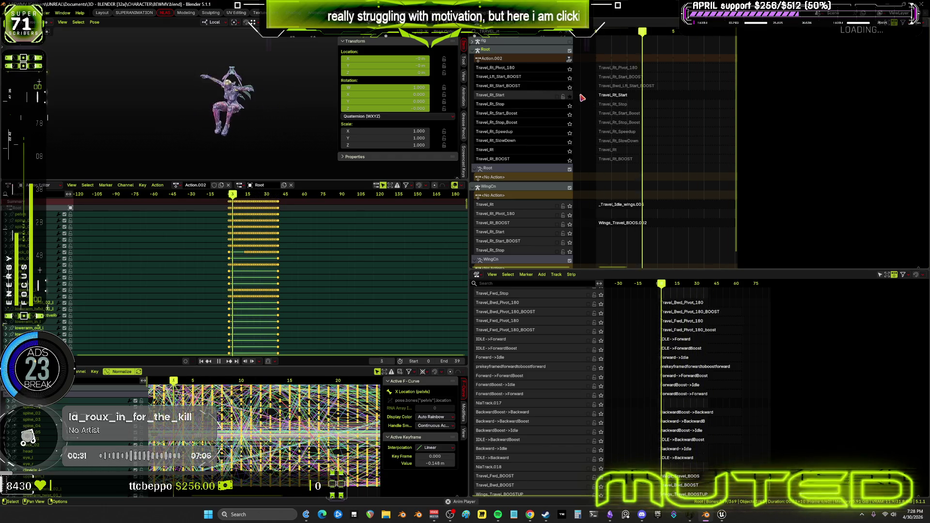
- Reopen a track name field and scroll through the filtered NLA track list
{"action": "double_click", "coordinate": [554, 96]}
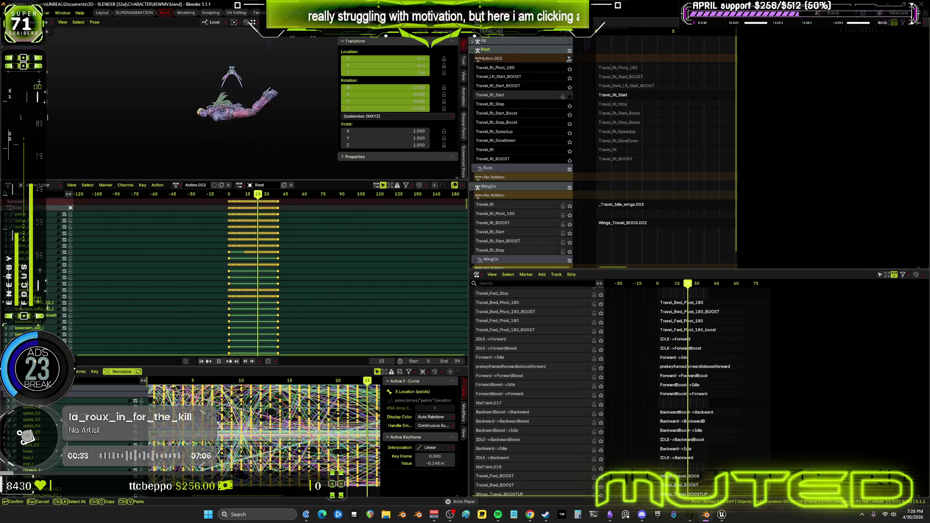
{"action": "scroll", "coordinate": [553, 84], "scroll_direction": "down", "scroll_amount": 5}
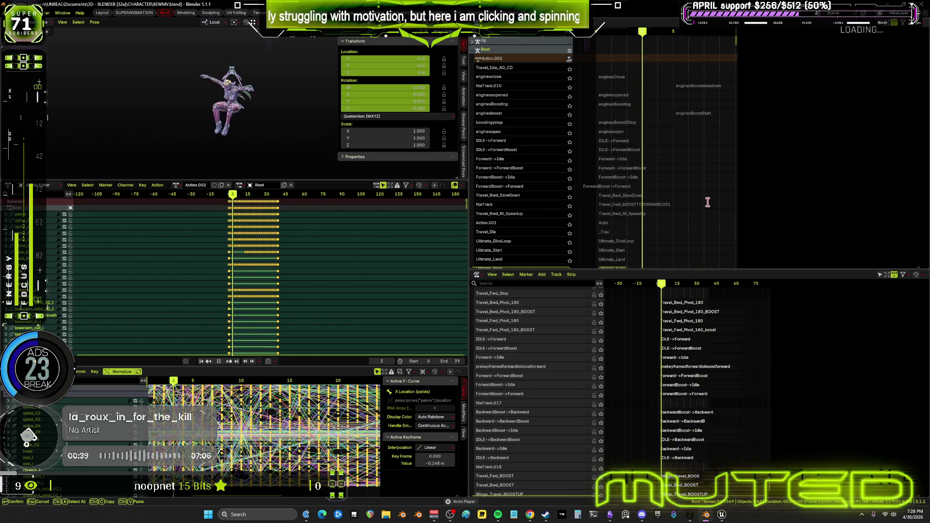
{"action": "mouse_move", "coordinate": [672, 161]}
{"action": "middle_mouse_down"}
{"action": "mouse_move", "coordinate": [694, 141]}
{"action": "mouse_move", "coordinate": [714, 209]}
{"action": "middle_mouse_up"}
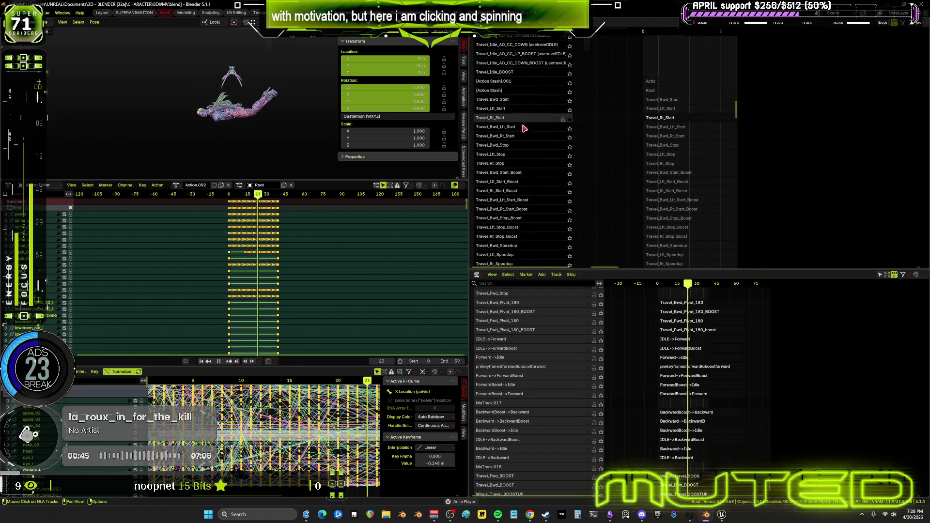
- Un-solo Travel_Rt_Start, then move Travel_Lft_Start and Travel_Rt_Start to the NLA stack bottom
{"action": "left_click", "coordinate": [570, 119]}
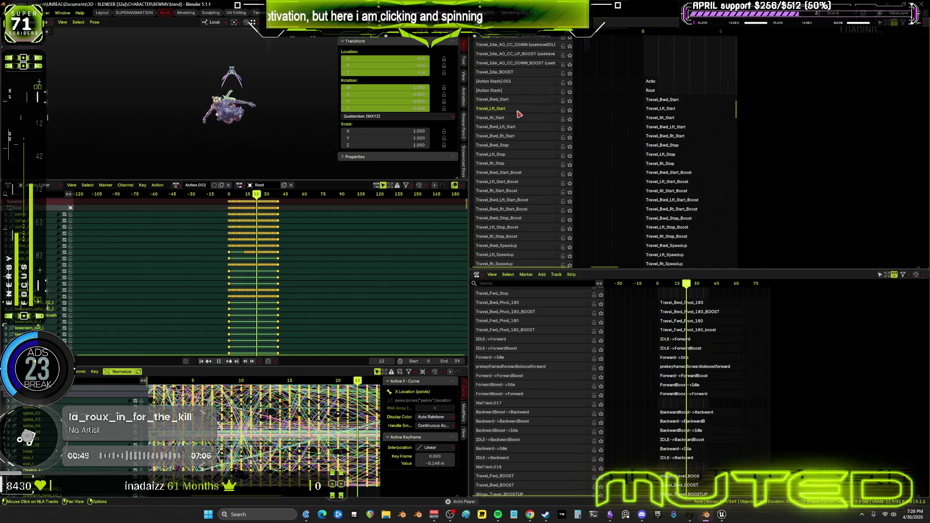
{"action": "right_click", "coordinate": [520, 114]}
{"action": "mouse_move", "coordinate": [522, 114]}
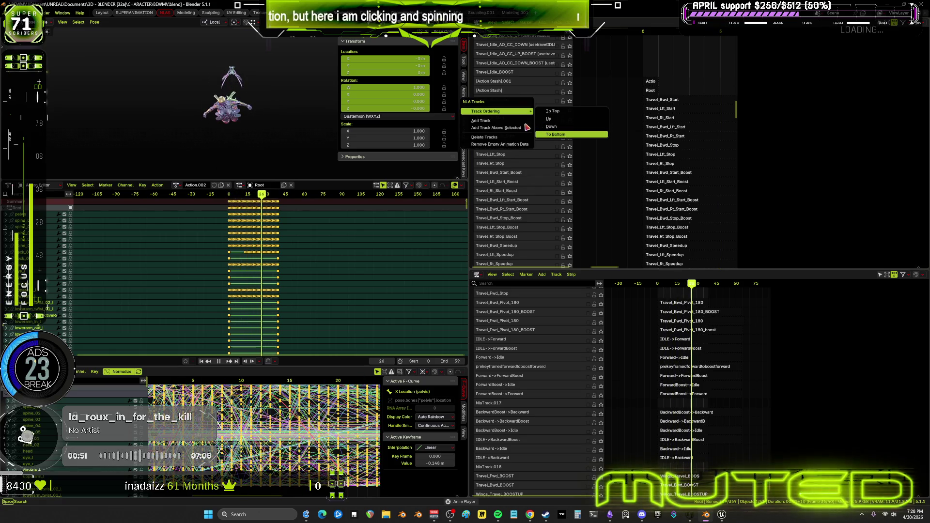
{"action": "left_click", "coordinate": [557, 134]}
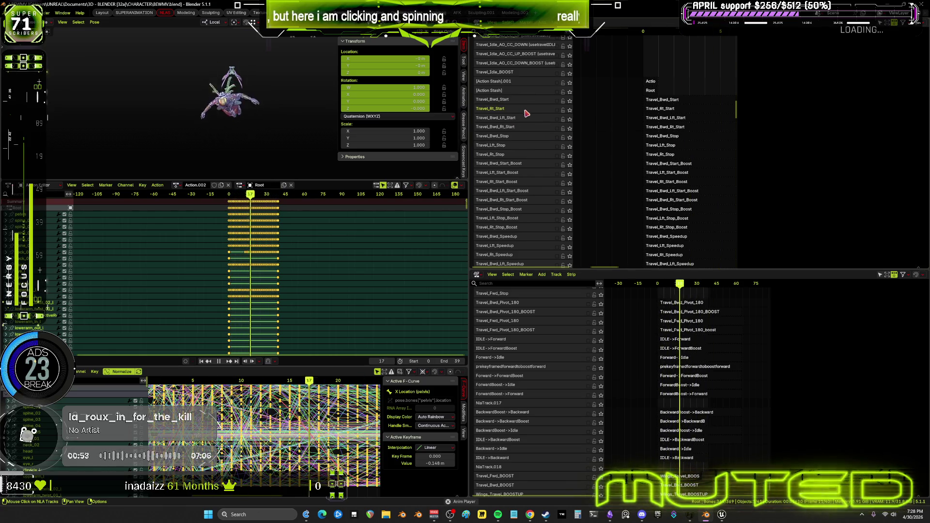
{"action": "right_click", "coordinate": [528, 114]}
{"action": "mouse_move", "coordinate": [527, 113]}
{"action": "left_click", "coordinate": [567, 135]}
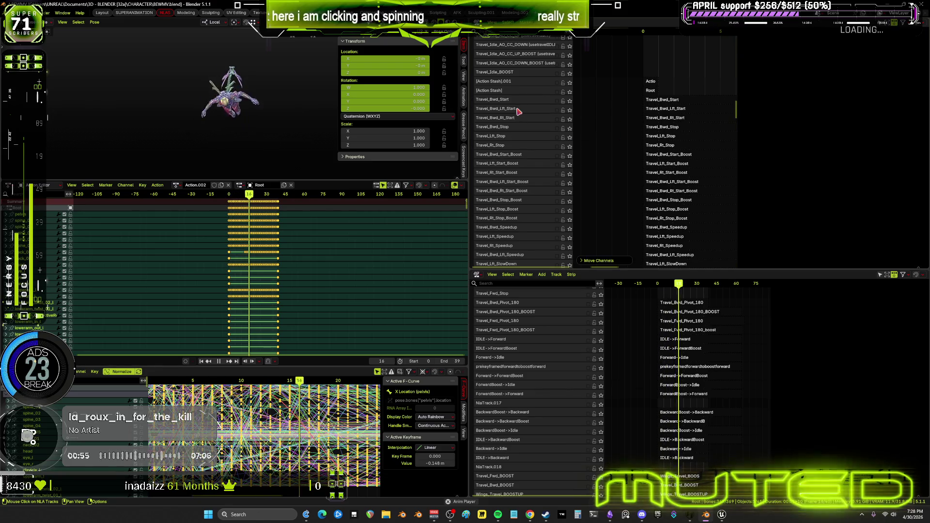
- Send Travel_Bwd_Start, Travel_Bwd_Lft_Start and Travel_Bwd_Rt_Start to the bottom, then show the flowchart
{"action": "right_click", "coordinate": [540, 104]}
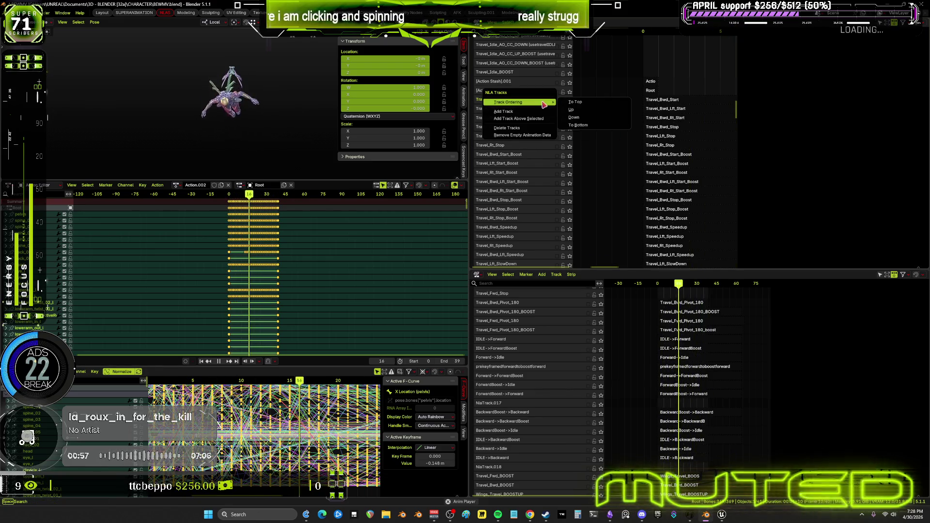
{"action": "mouse_move", "coordinate": [533, 102]}
{"action": "key", "text": "Return"}
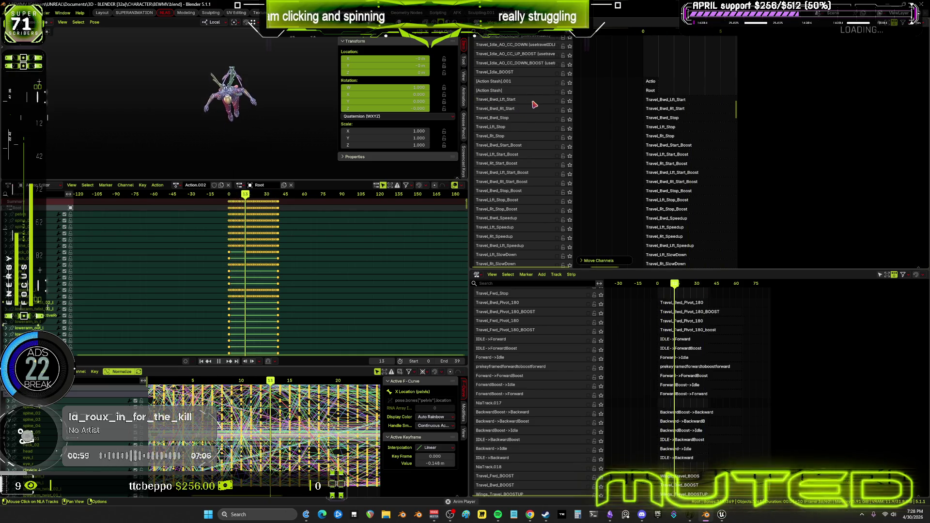
{"action": "right_click", "coordinate": [534, 103]}
{"action": "mouse_move", "coordinate": [535, 102]}
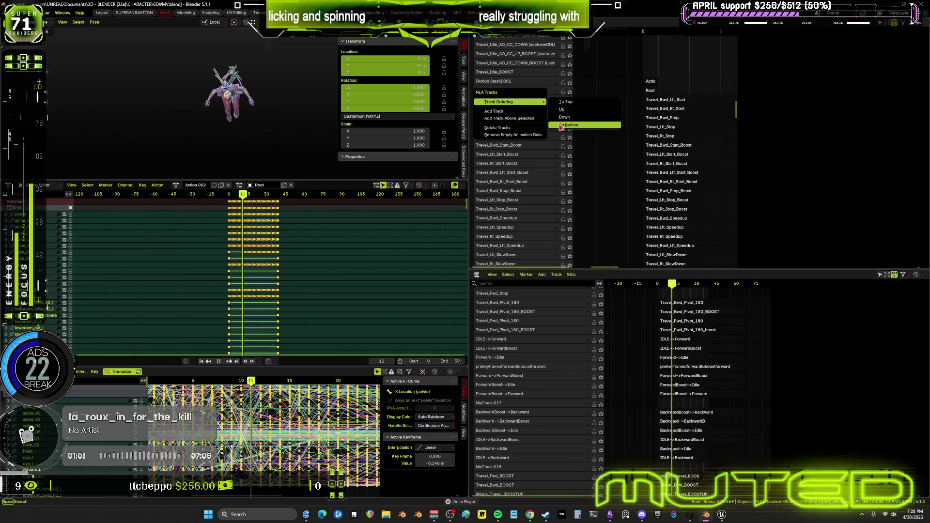
{"action": "key", "text": "Return"}
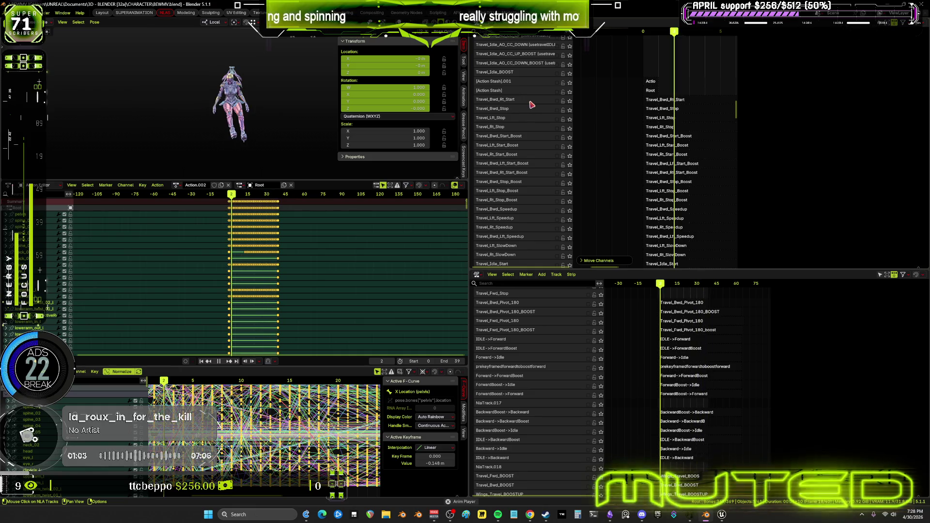
{"action": "right_click", "coordinate": [532, 105]}
{"action": "mouse_move", "coordinate": [533, 103]}
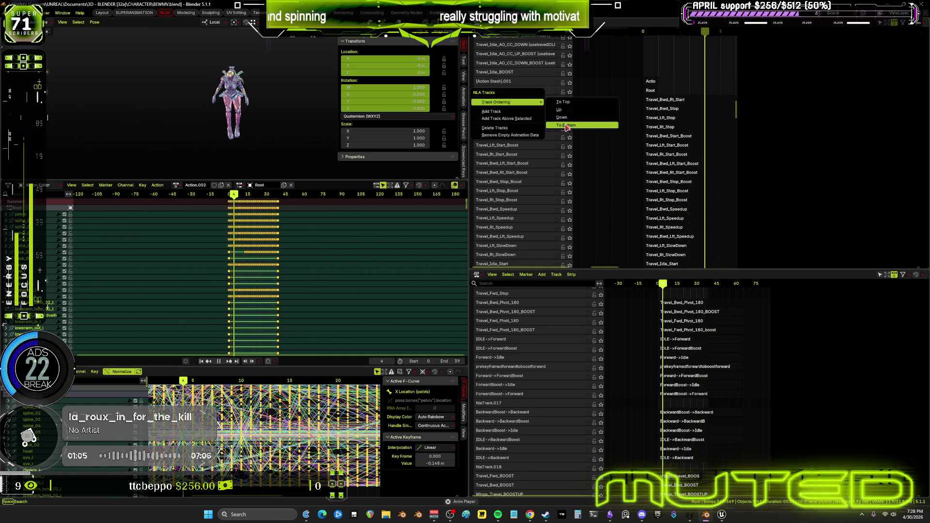
{"action": "key", "text": "Return"}
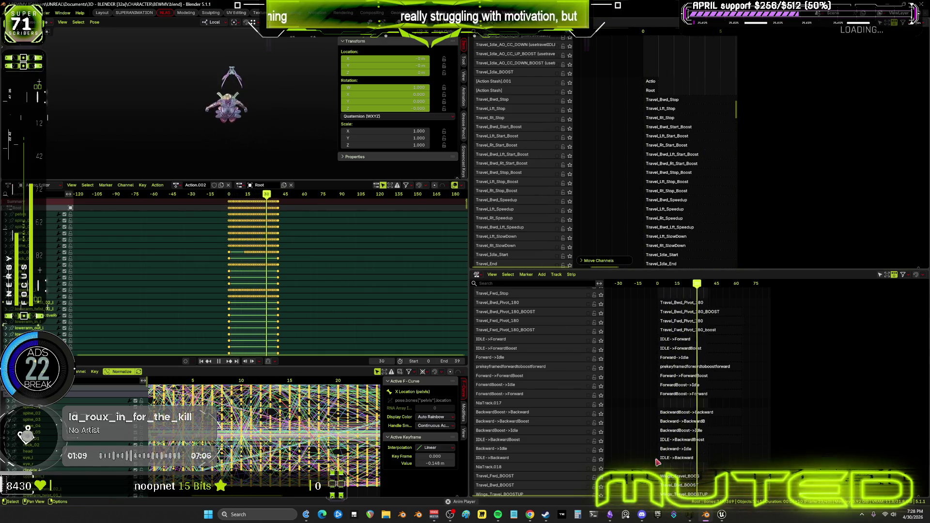
{"action": "left_click", "coordinate": [610, 514]}
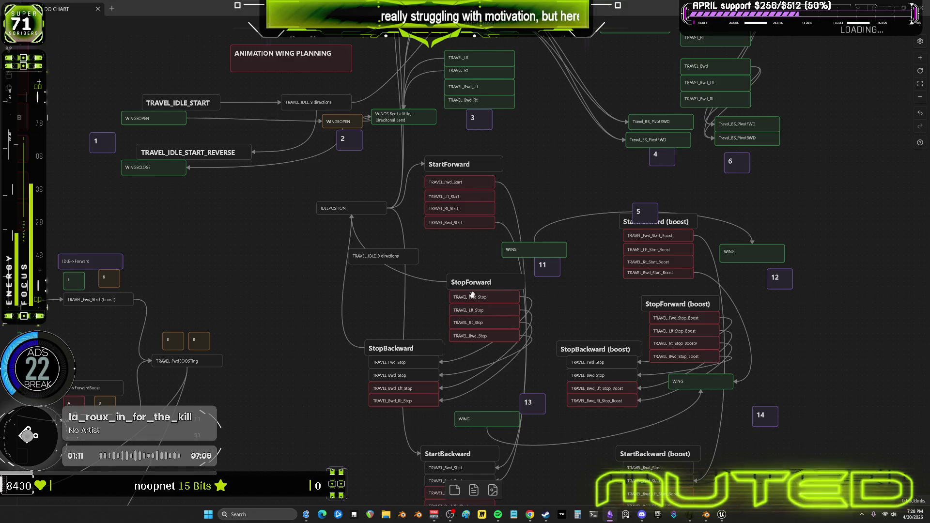
- Scroll the wing planning chart to the StartBackward groups, then return to Blender
{"action": "left_click_drag", "start_coordinate": [480, 405], "coordinate": [477, 286]}
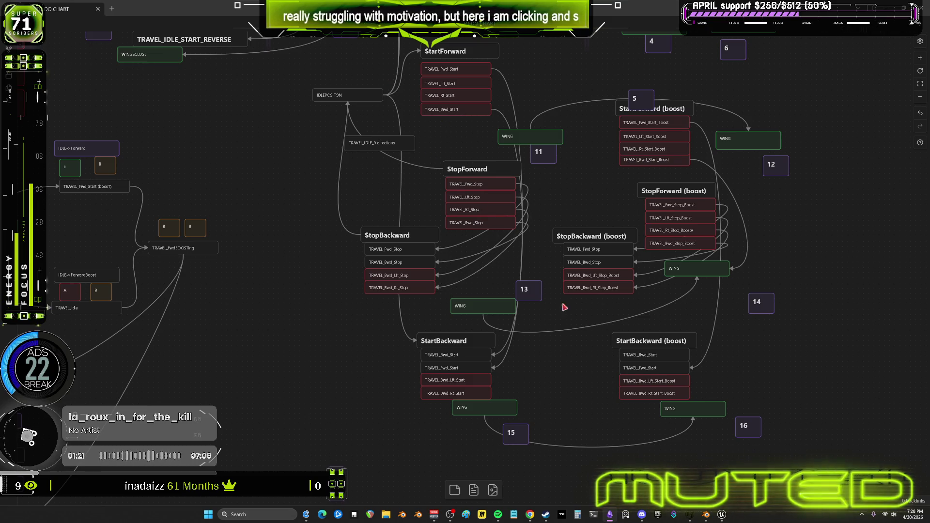
{"action": "left_click", "coordinate": [707, 515]}
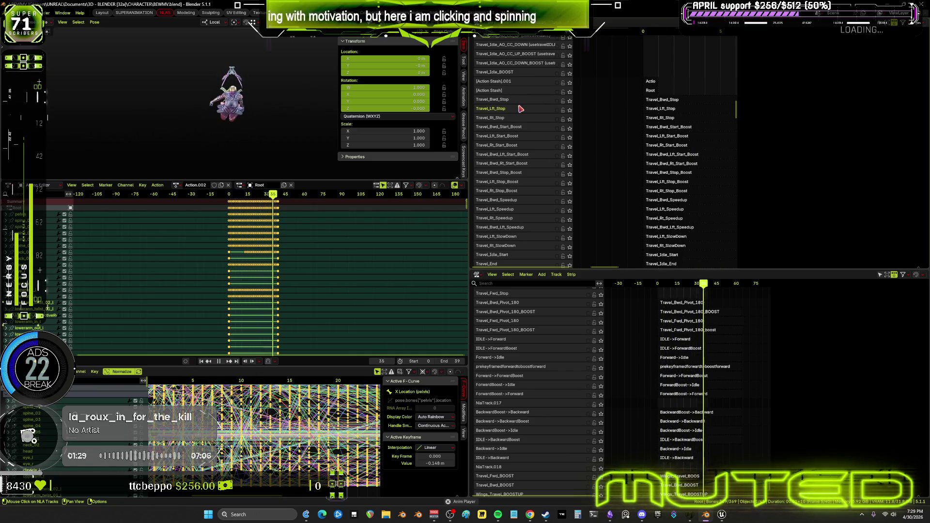
- Move Travel_Lft_Stop, Travel_Rt_Stop and Travel_Bwd_Stop to the bottom of the NLA stack
{"action": "right_click", "coordinate": [518, 110]}
{"action": "mouse_move", "coordinate": [521, 109]}
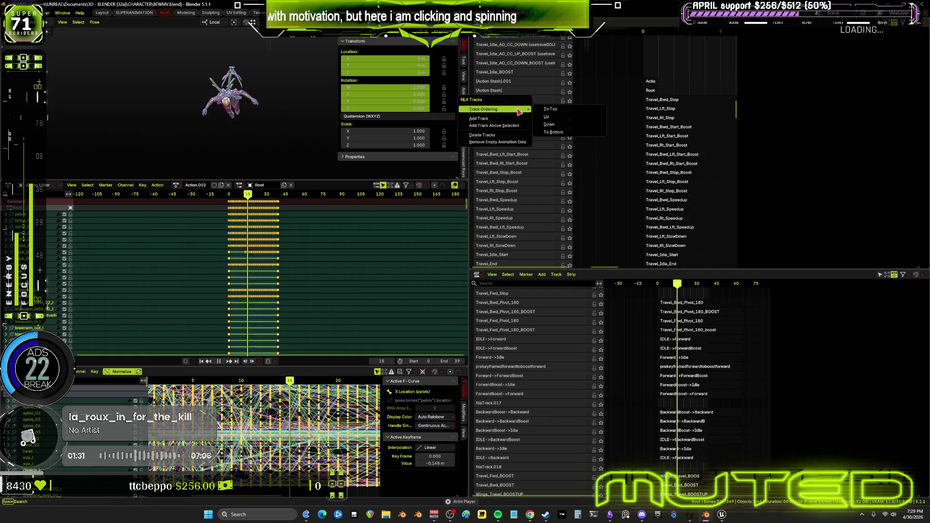
{"action": "left_click", "coordinate": [553, 131]}
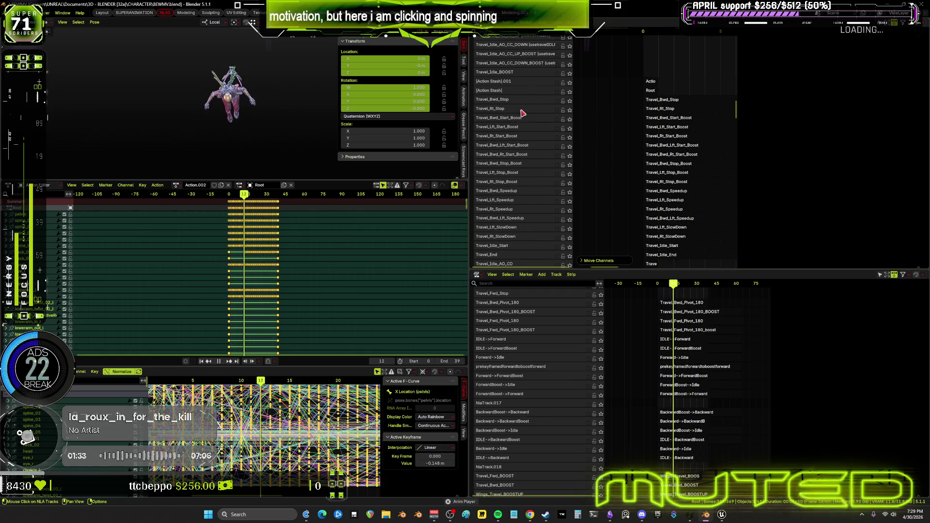
{"action": "right_click", "coordinate": [522, 112]}
{"action": "mouse_move", "coordinate": [524, 113]}
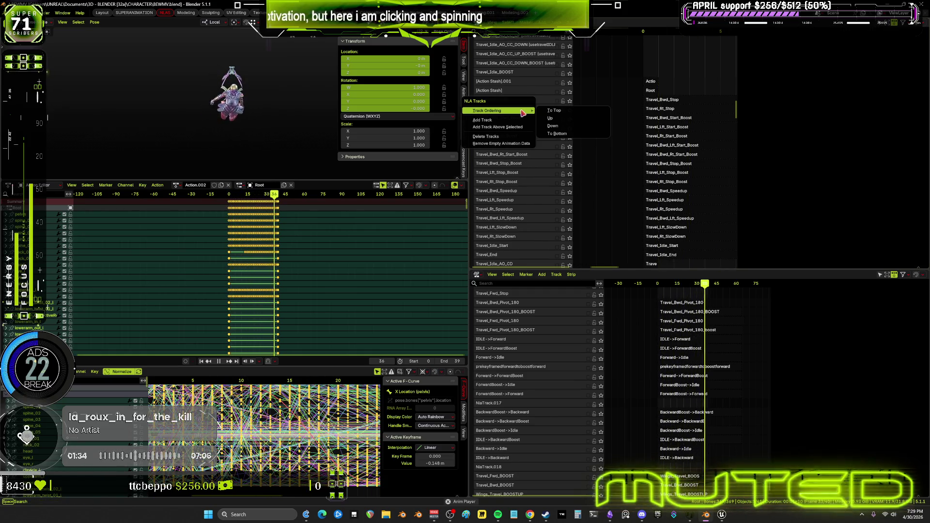
{"action": "left_click", "coordinate": [565, 133]}
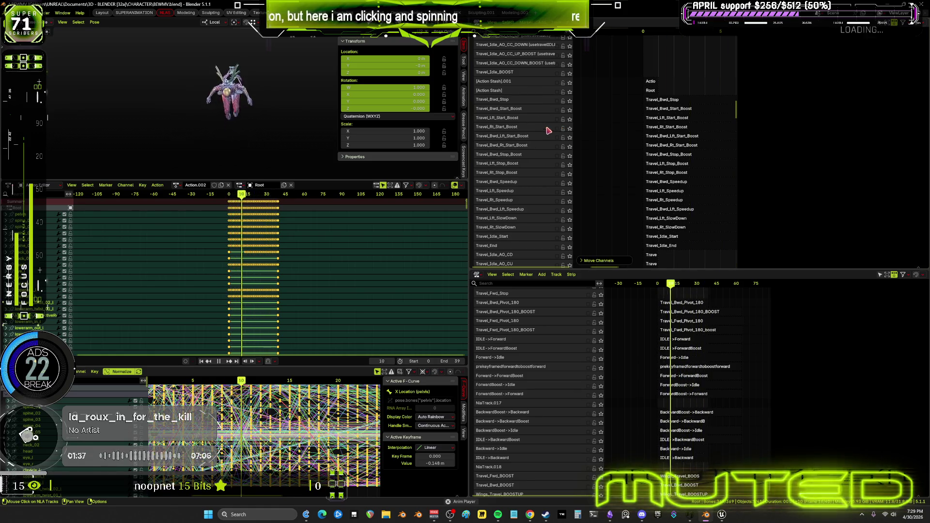
{"action": "right_click", "coordinate": [518, 103]}
{"action": "mouse_move", "coordinate": [519, 105]}
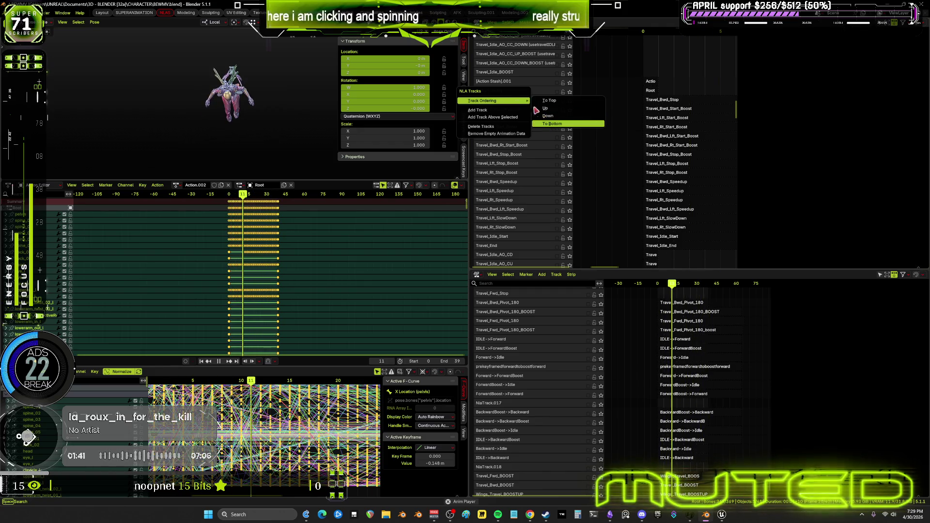
{"action": "key", "text": "Return"}
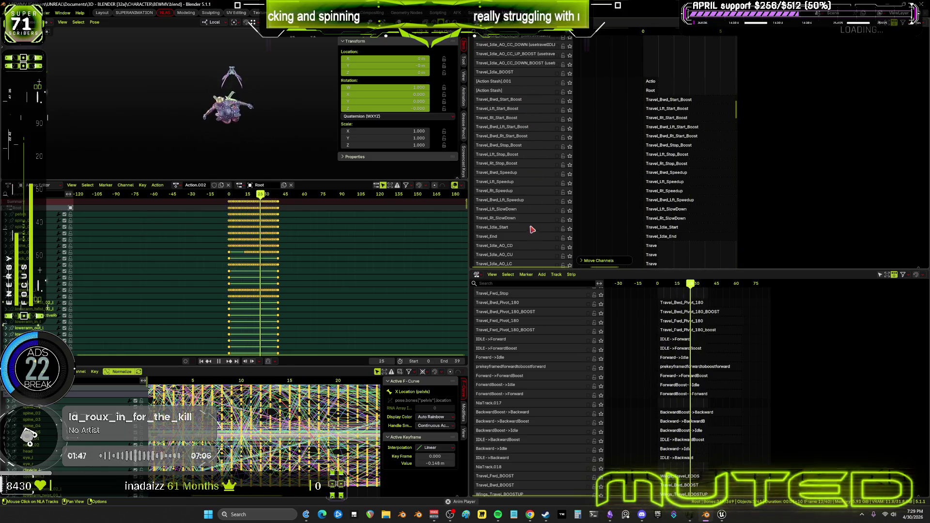
- Browse the NLA travel track list and select the Travel_Fwd_BOOST strip
{"action": "scroll", "coordinate": [528, 223], "scroll_direction": "down", "scroll_amount": 5}
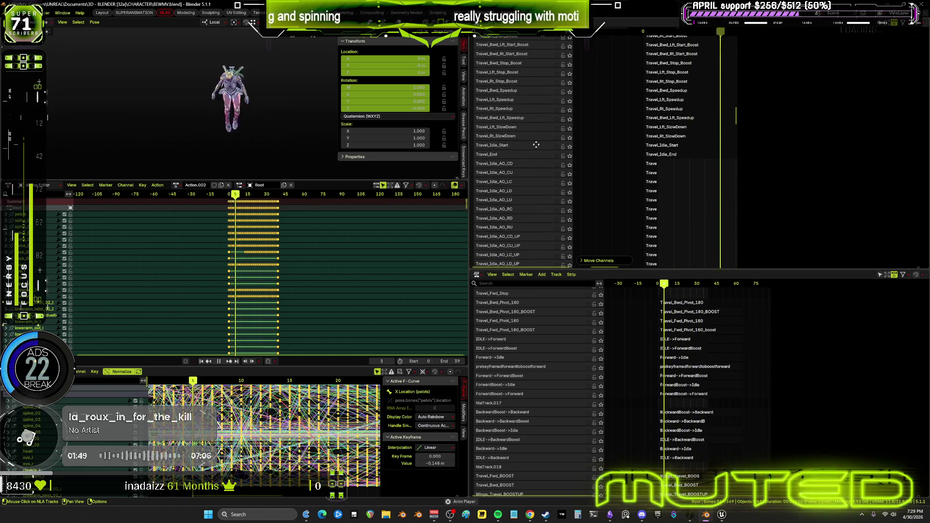
{"action": "scroll", "coordinate": [545, 167], "scroll_direction": "up", "scroll_amount": 1}
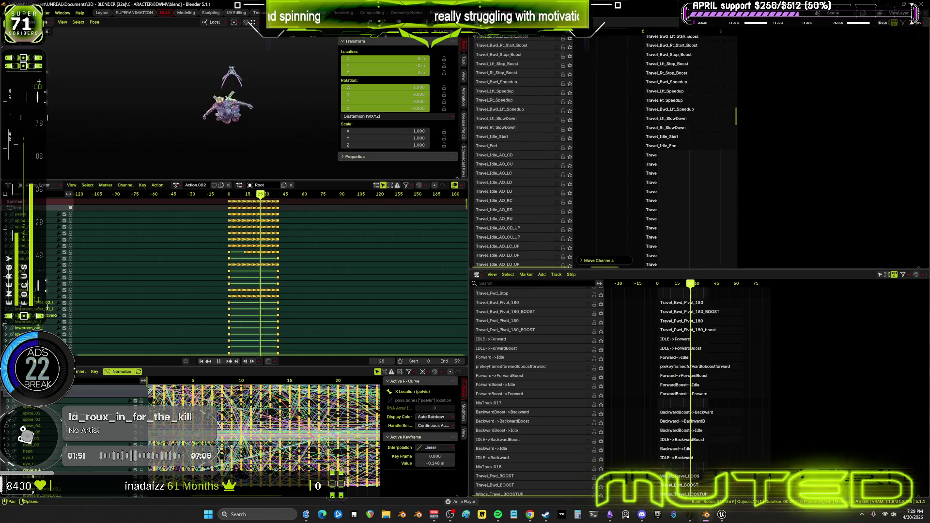
{"action": "scroll", "coordinate": [540, 83], "scroll_direction": "up", "scroll_amount": 5}
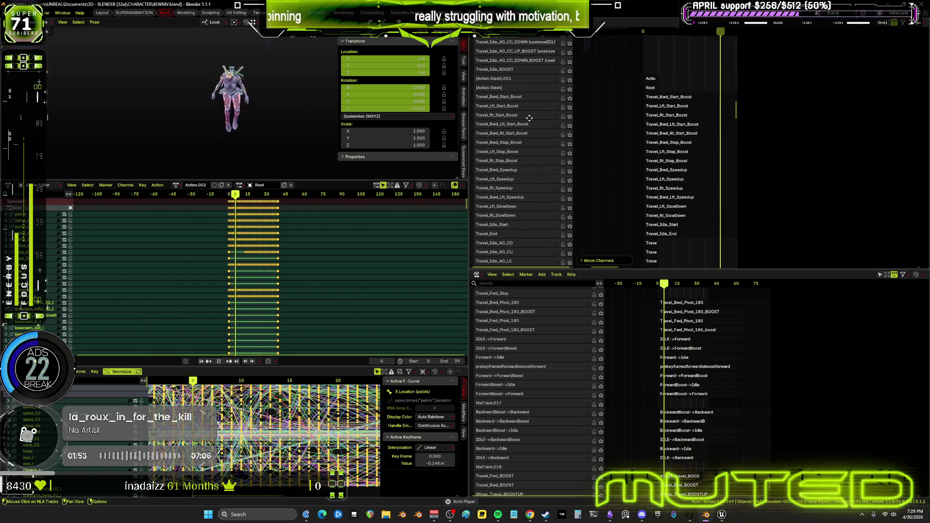
{"action": "middle_click_drag", "start_coordinate": [529, 123], "coordinate": [537, 255]}
{"action": "middle_click_drag", "start_coordinate": [530, 116], "coordinate": [543, 214]}
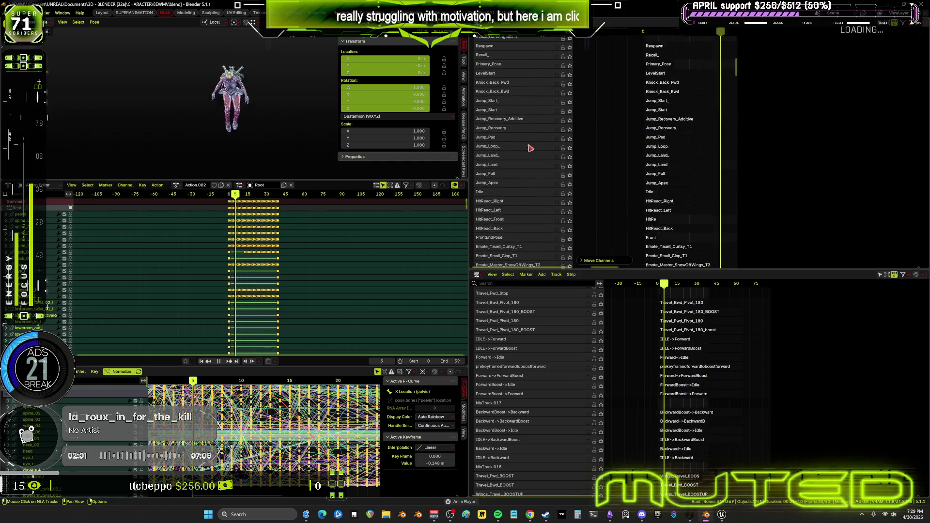
{"action": "scroll", "coordinate": [537, 100], "scroll_direction": "up", "scroll_amount": 9}
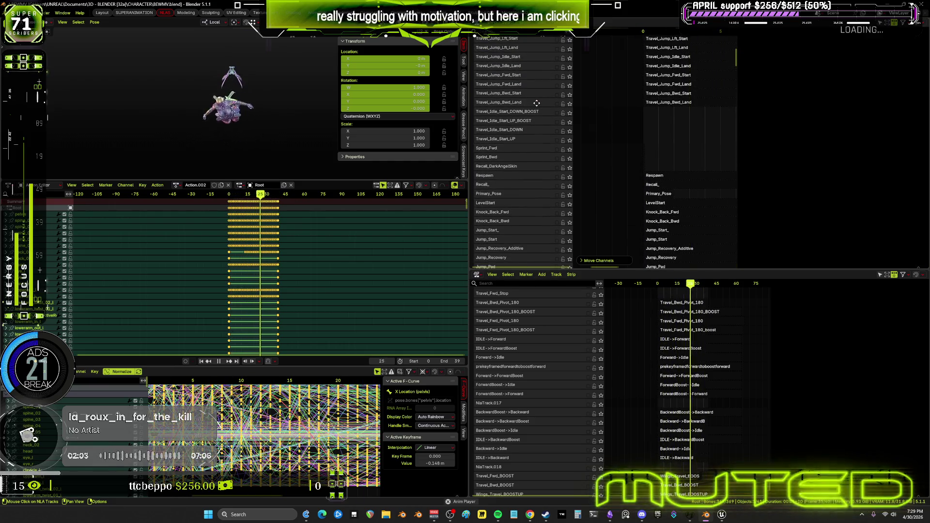
{"action": "scroll", "coordinate": [542, 130], "scroll_direction": "up", "scroll_amount": 3}
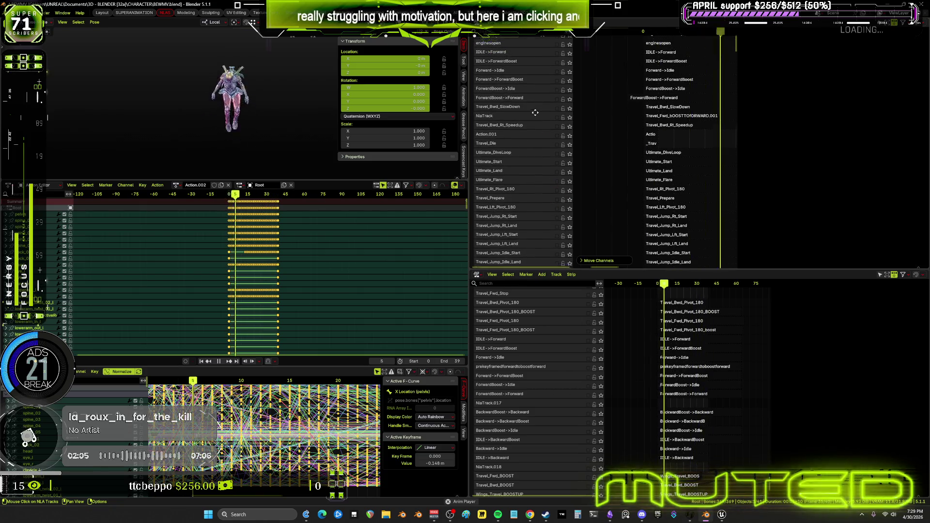
{"action": "middle_click_drag", "start_coordinate": [532, 127], "coordinate": [532, 180]}
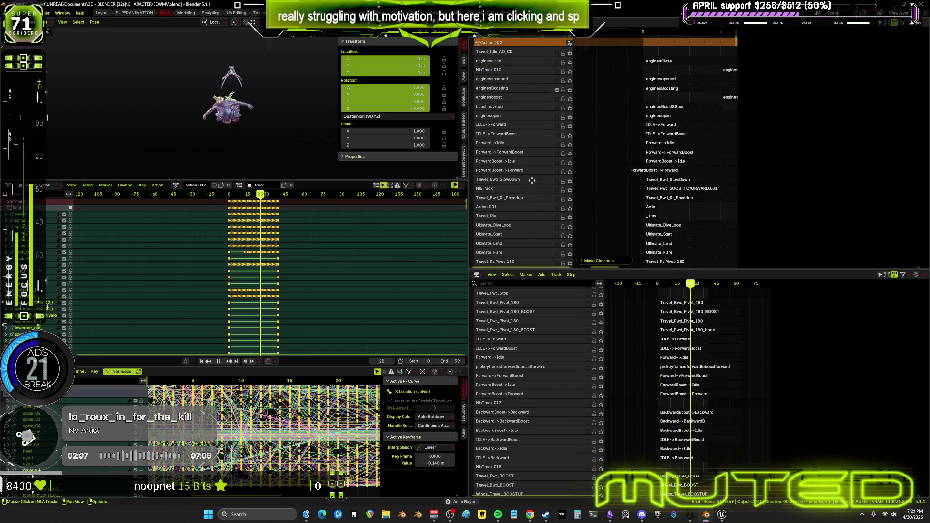
{"action": "scroll", "coordinate": [531, 180], "scroll_direction": "down", "scroll_amount": 10}
{"action": "left_click", "coordinate": [678, 237]}
{"action": "scroll", "coordinate": [525, 208], "scroll_direction": "down", "scroll_amount": 5}
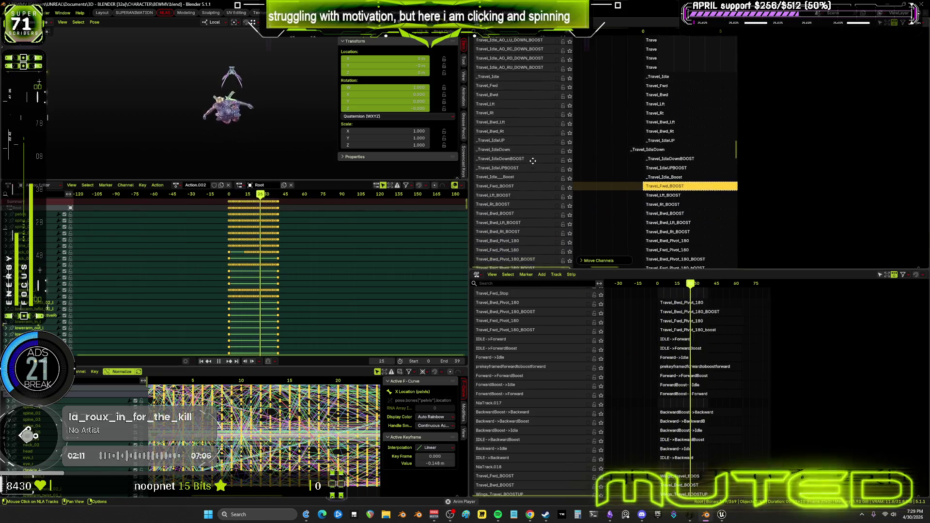
{"action": "middle_click_drag", "start_coordinate": [520, 221], "coordinate": [518, 158]}
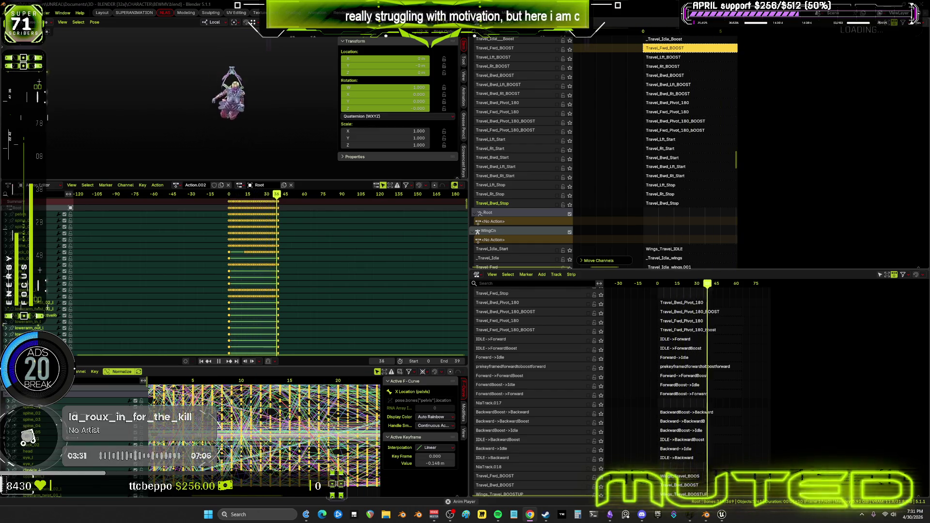
- Switch from Blender to the Unreal Editor's flying state machine AnimGraph
{"action": "key", "text": "alt+Tab"}
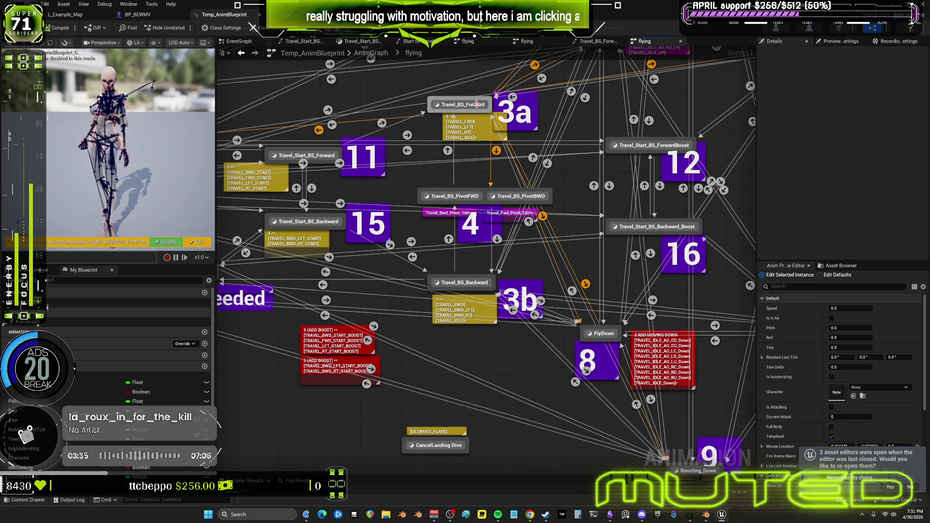
- Open the Travel_BS blend space from the Travel_BS_Forward state and orbit its preview
{"action": "left_click", "coordinate": [471, 121]}
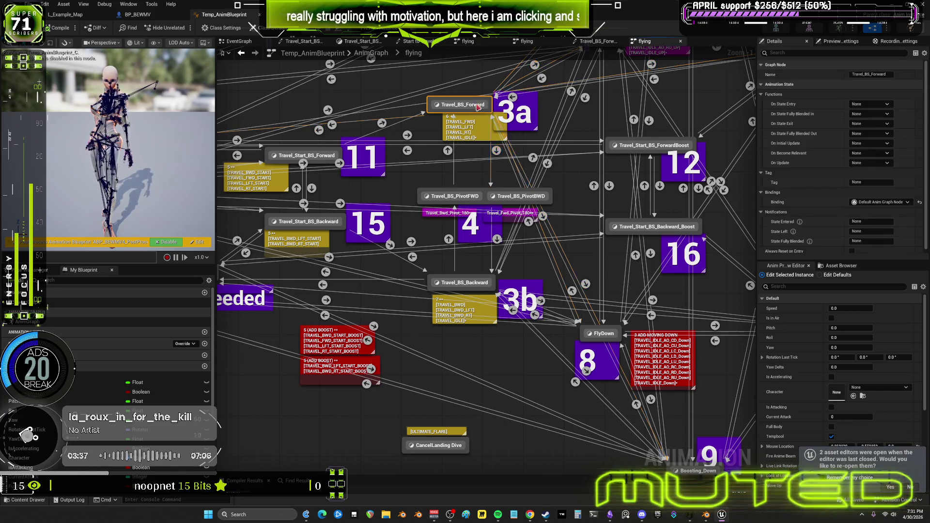
{"action": "double_click", "coordinate": [471, 121]}
{"action": "double_click", "coordinate": [488, 229]}
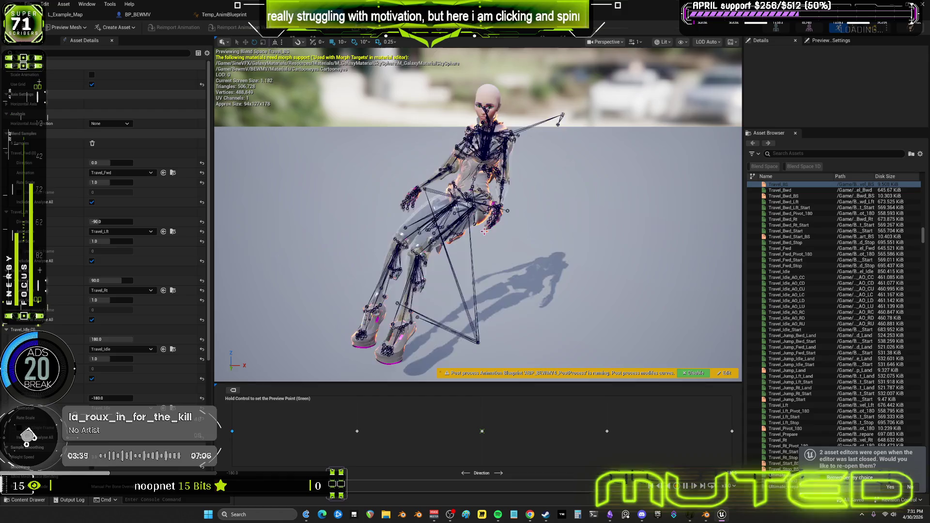
{"action": "mouse_move", "coordinate": [431, 207]}
{"action": "right_mouse_down"}
{"action": "mouse_move", "coordinate": [421, 213]}
{"action": "mouse_move", "coordinate": [451, 208]}
{"action": "right_mouse_up"}
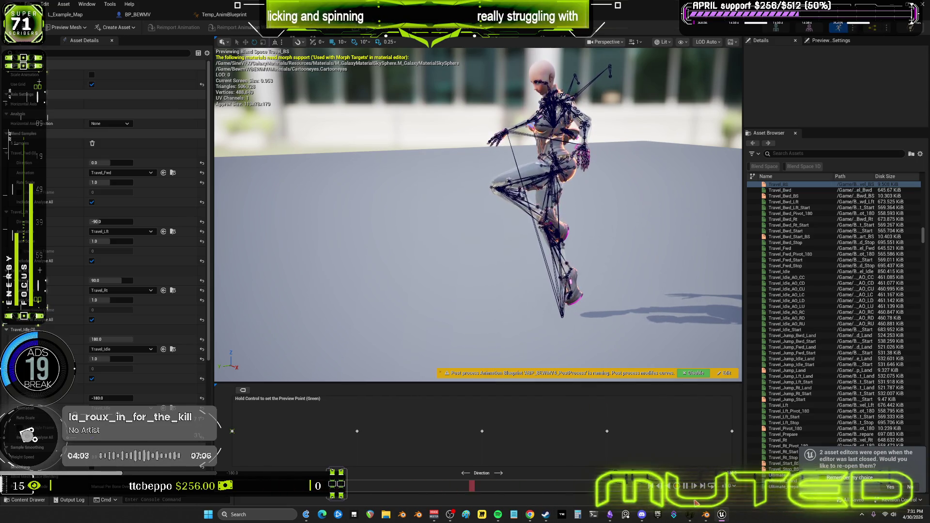
- Select Travel_Rt_Start in Blender, then return to Unreal's Temp_AnimBlueprint graph
{"action": "left_click", "coordinate": [707, 517]}
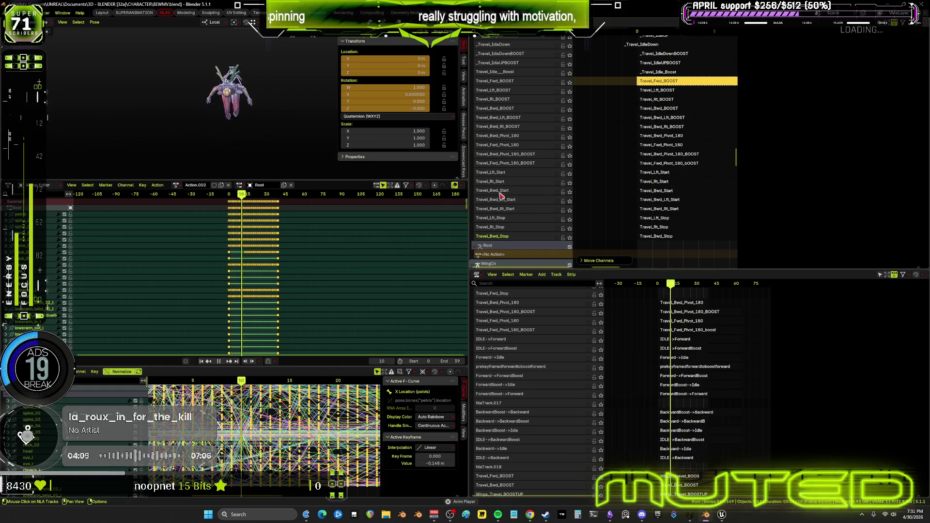
{"action": "left_click", "coordinate": [516, 183]}
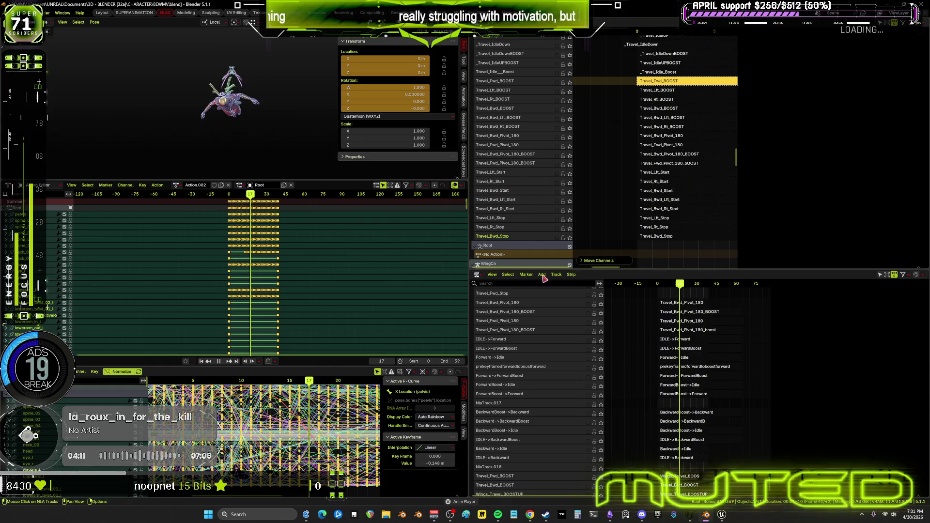
{"action": "left_click", "coordinate": [721, 514]}
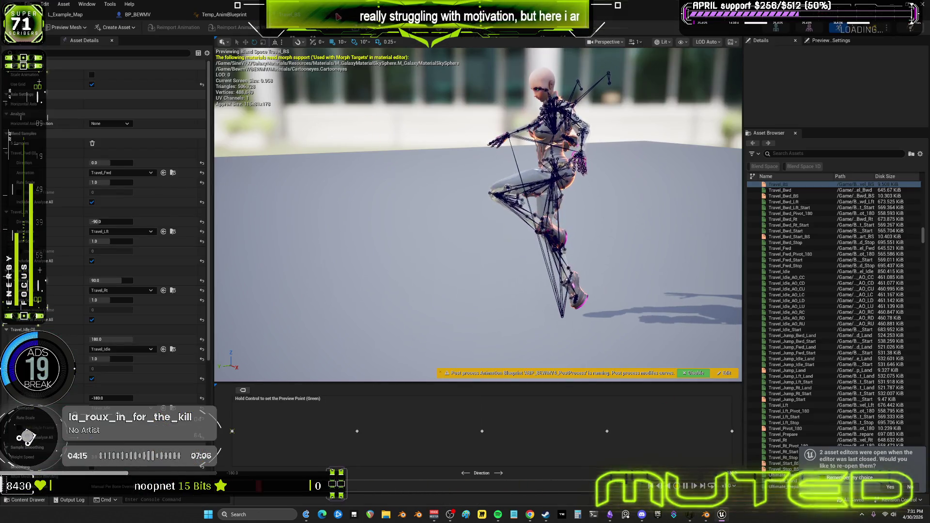
{"action": "left_click", "coordinate": [224, 14]}
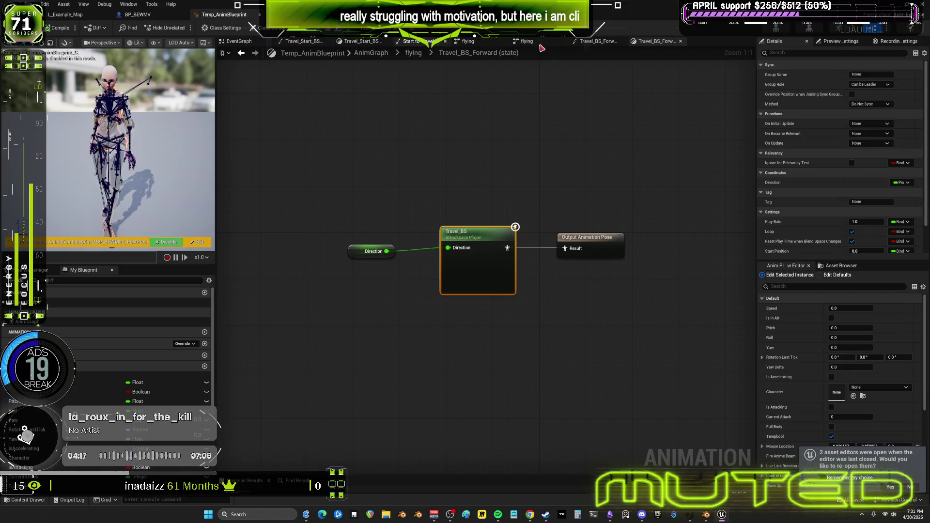
- Open the Travel_Start_BS blend space via the flying state machine's Travel_Start_BS_Forward state
{"action": "left_click", "coordinate": [412, 53]}
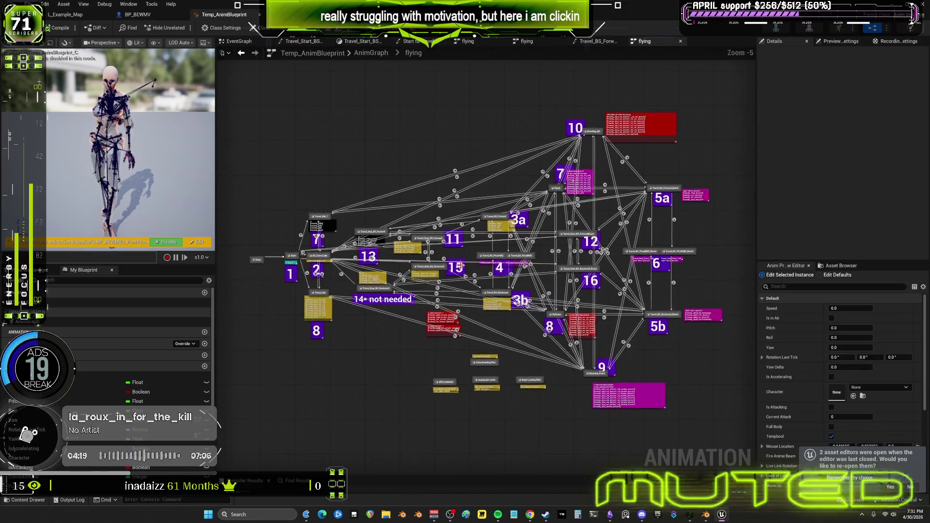
{"action": "scroll", "coordinate": [477, 249], "scroll_direction": "up", "scroll_amount": 3}
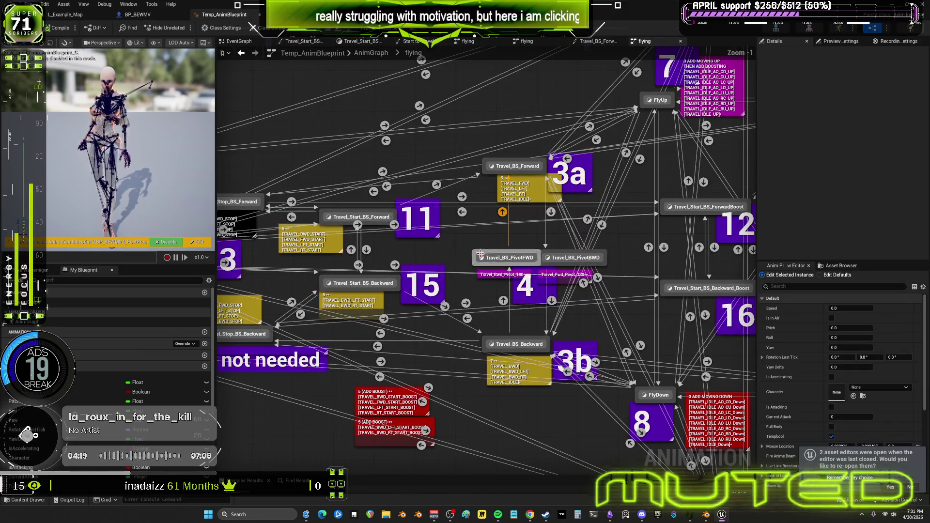
{"action": "left_click", "coordinate": [506, 164]}
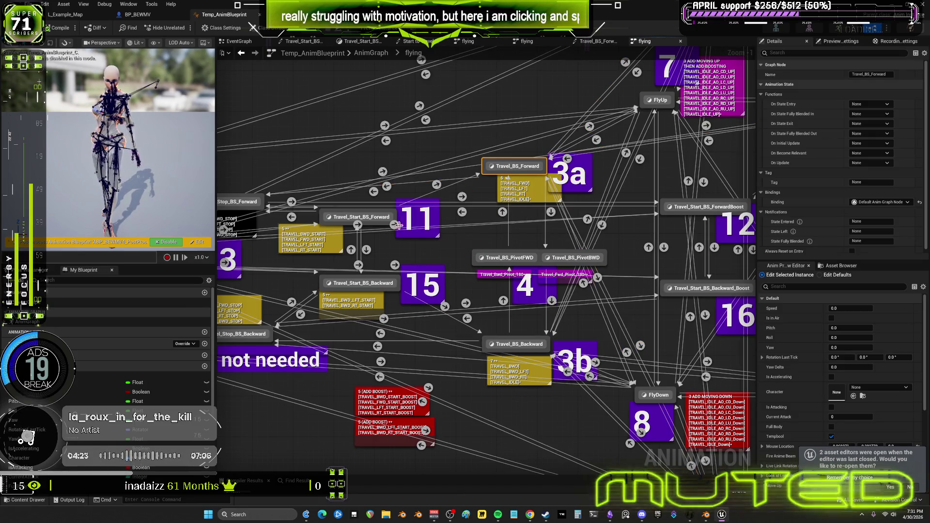
{"action": "double_click", "coordinate": [381, 218]}
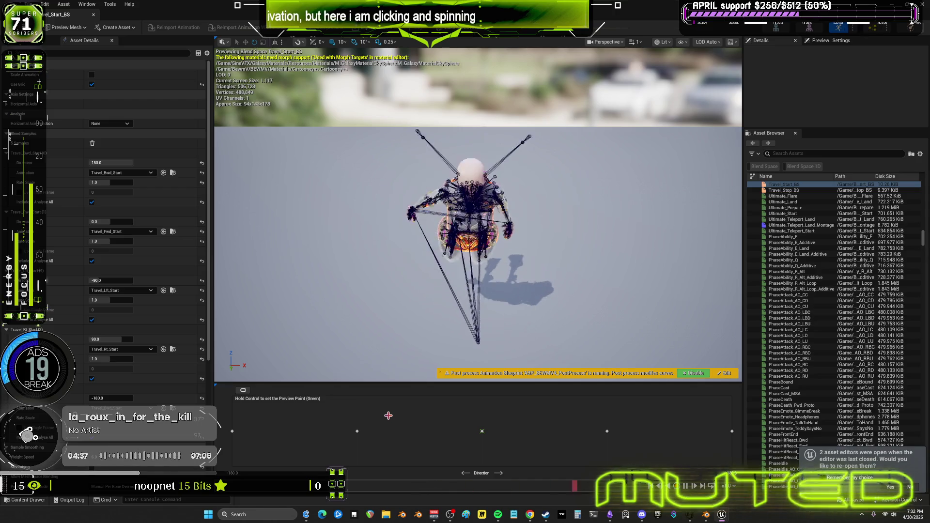
- Orbit the Travel_Start_BS preview around the character, then switch back to Blender
{"action": "mouse_move", "coordinate": [392, 330]}
{"action": "left_mouse_down"}
{"action": "mouse_move", "coordinate": [395, 310]}
{"action": "mouse_move", "coordinate": [436, 301]}
{"action": "mouse_move", "coordinate": [426, 305]}
{"action": "mouse_move", "coordinate": [411, 290]}
{"action": "mouse_move", "coordinate": [386, 225]}
{"action": "left_mouse_up"}
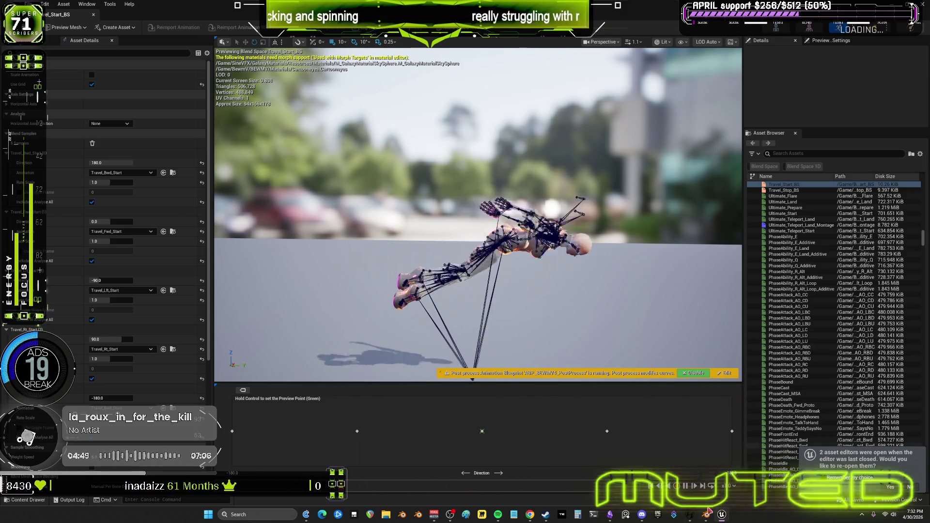
{"action": "key", "text": "alt+Tab"}
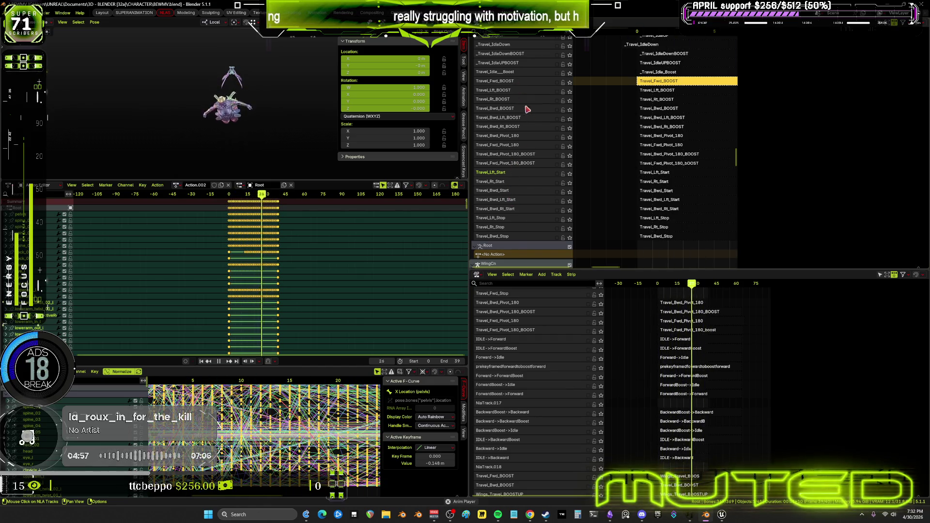
- Filter the NLA track list by fwd_start
{"action": "double_click", "coordinate": [523, 37]}
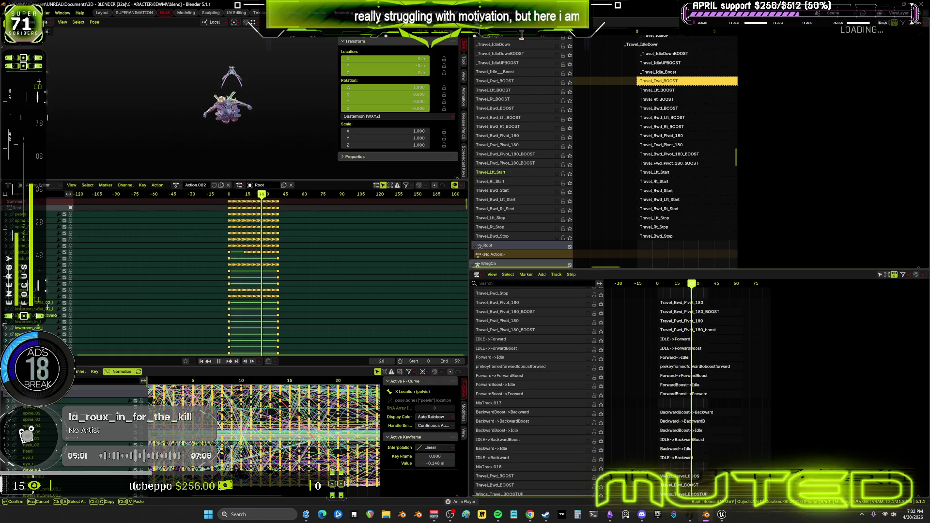
{"action": "type", "text": "fwd_boost"}
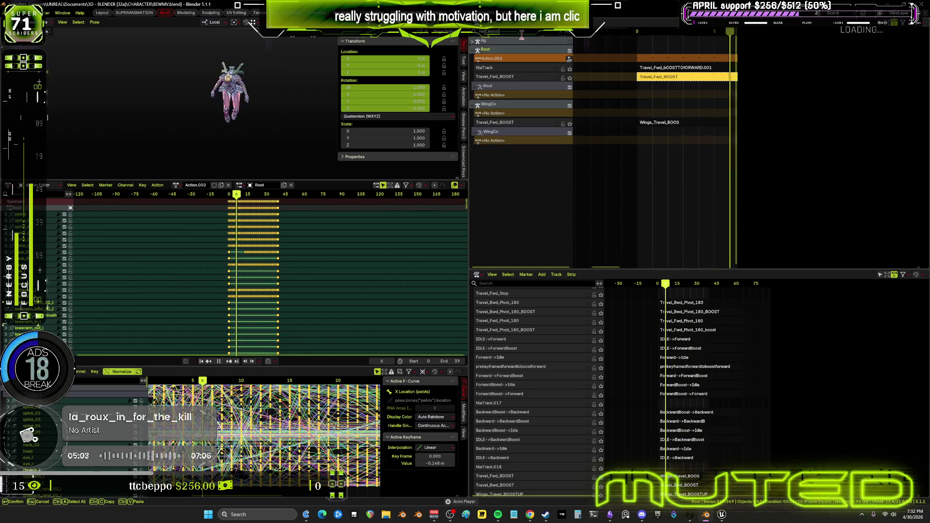
{"action": "key", "text": "BackSpace"}
{"action": "key", "text": "BackSpace"}
{"action": "key", "text": "BackSpace"}
{"action": "key", "text": "BackSpace"}
{"action": "key", "text": "BackSpace"}
{"action": "type", "text": "start"}
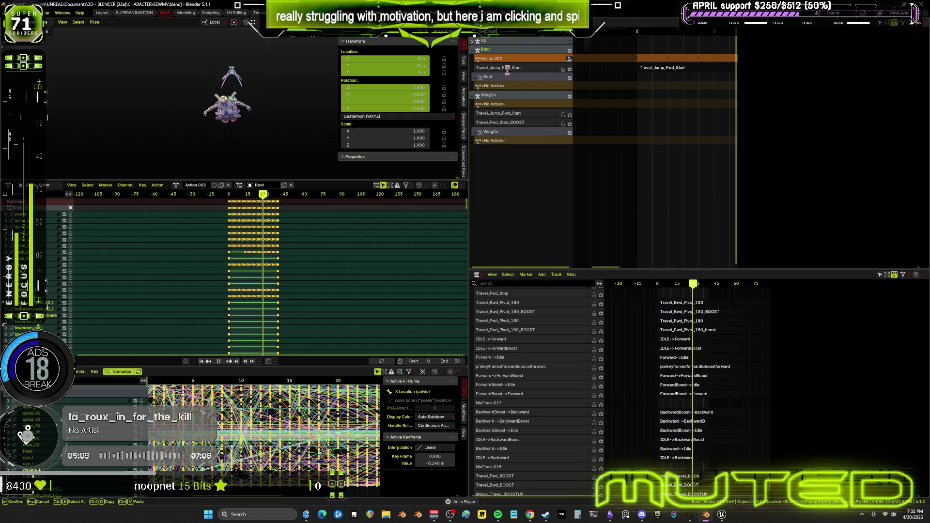
{"action": "key", "text": "Return"}
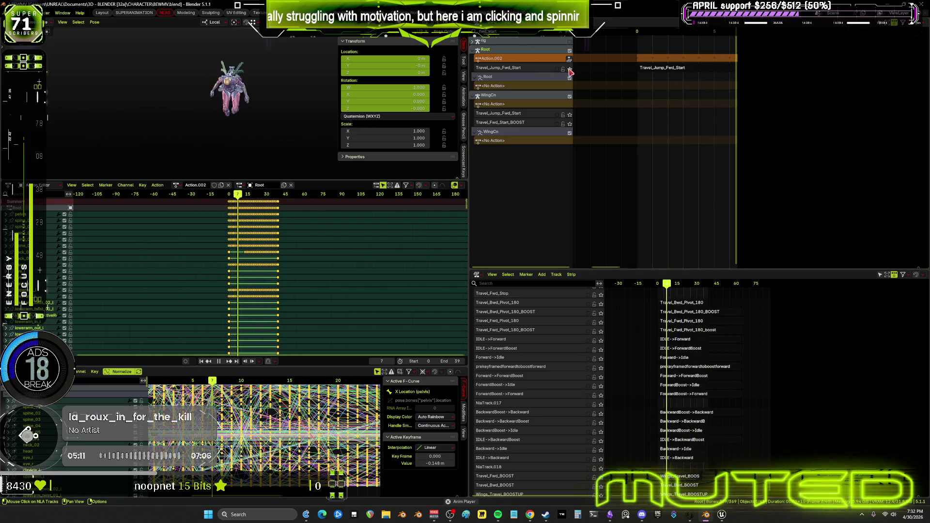
- Dismiss the viewport pose menu and make Action.002 the active NLA track
{"action": "left_click", "coordinate": [571, 71]}
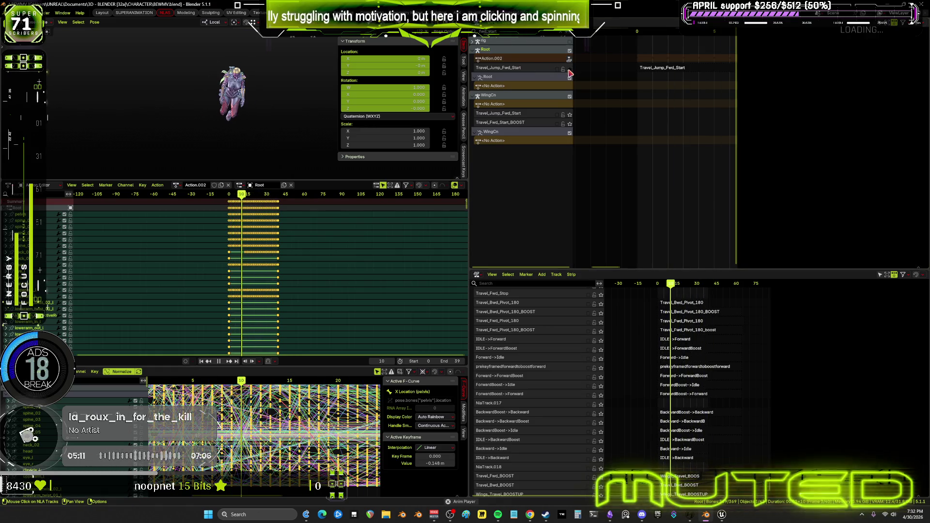
{"action": "right_click", "coordinate": [277, 103]}
{"action": "left_click", "coordinate": [570, 76]}
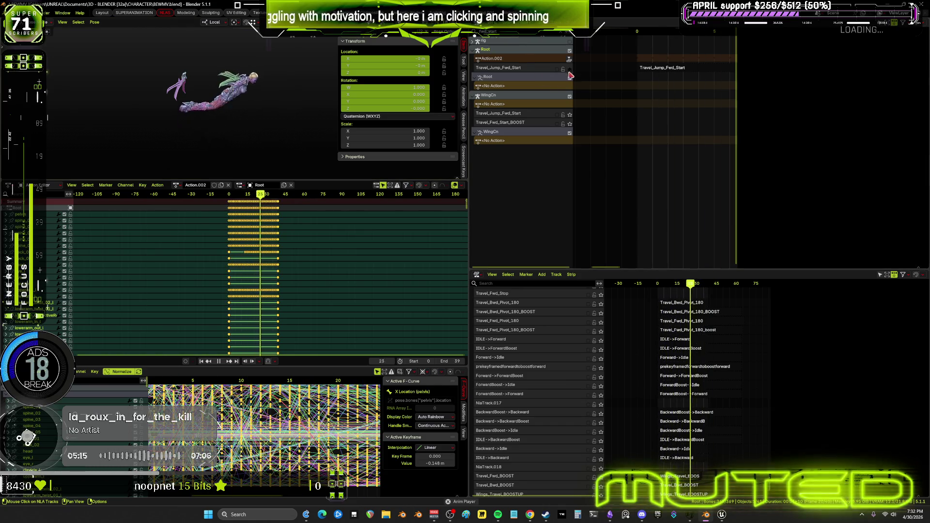
{"action": "left_click", "coordinate": [571, 72]}
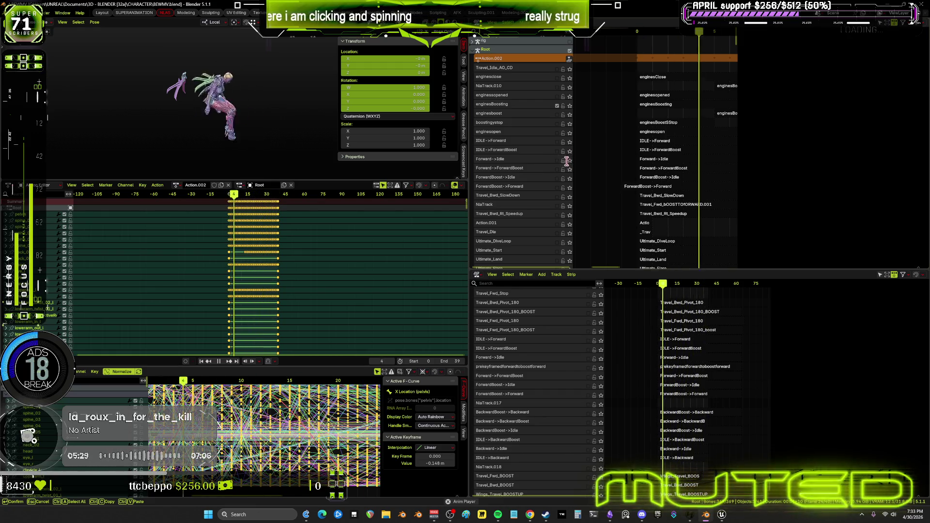
- Solo the IDLE->Forward track and send it to the bottom of the NLA stack
{"action": "left_click", "coordinate": [570, 141]}
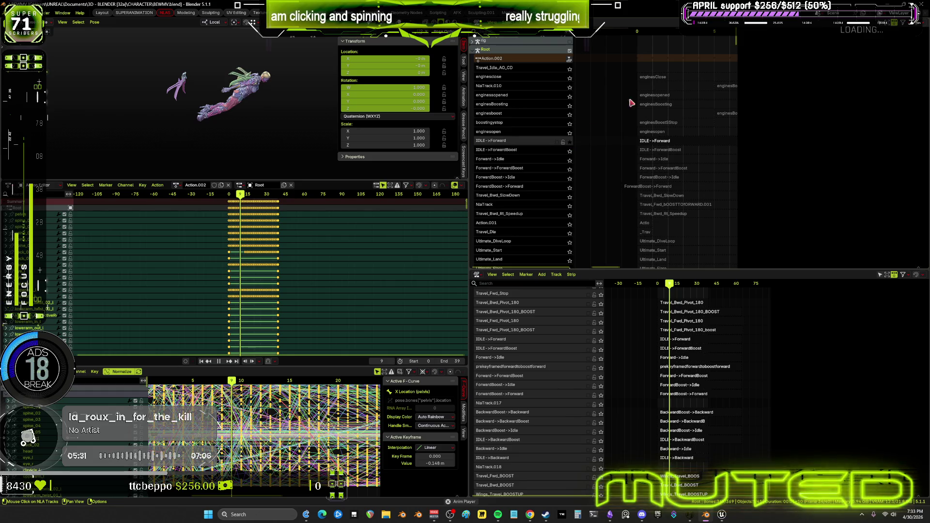
{"action": "right_click", "coordinate": [518, 146]}
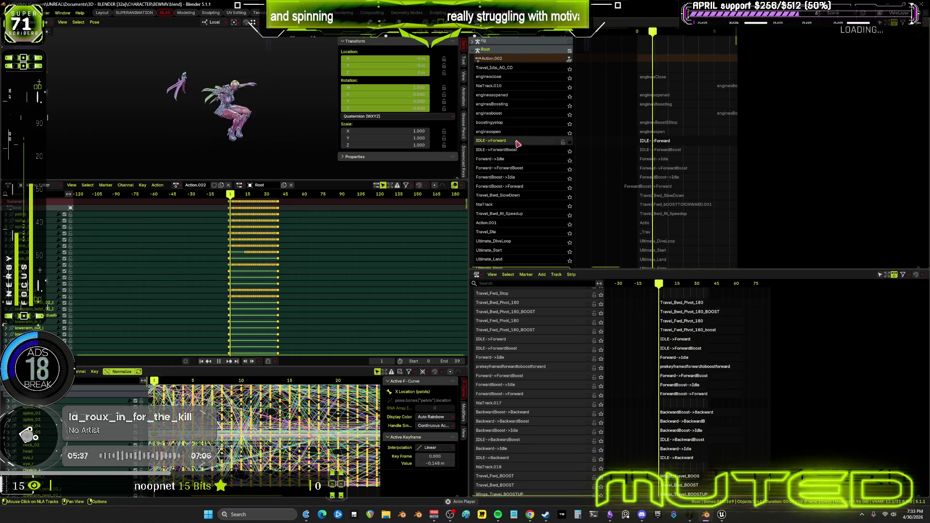
{"action": "right_click", "coordinate": [523, 145]}
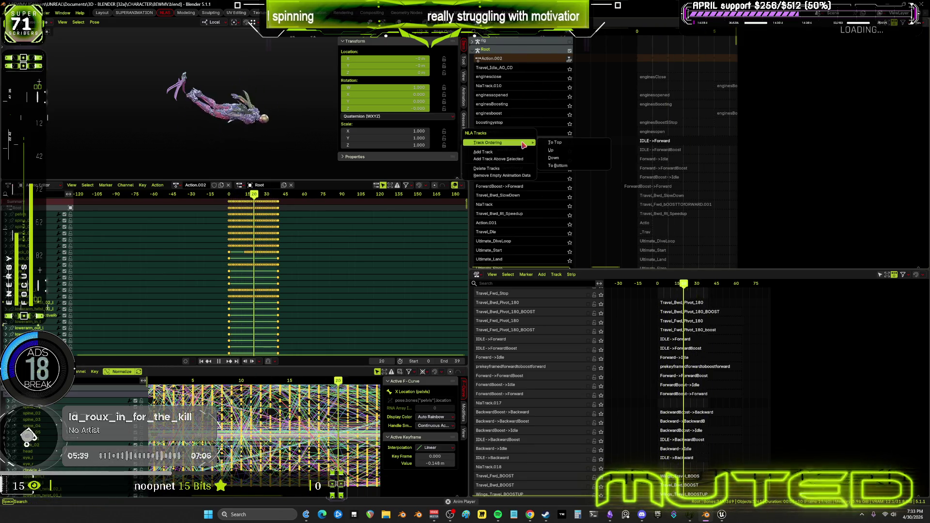
{"action": "left_click", "coordinate": [557, 166]}
{"action": "scroll", "coordinate": [532, 191], "scroll_direction": "down", "scroll_amount": 5}
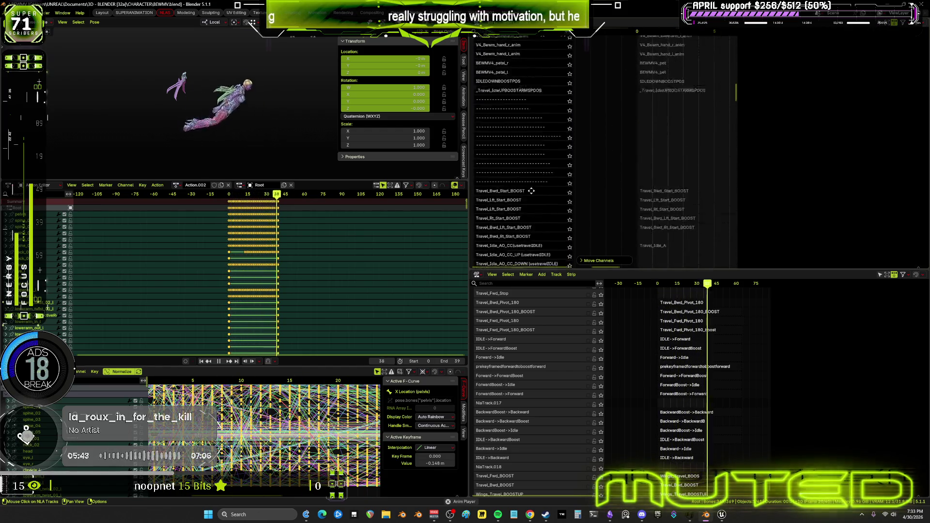
{"action": "scroll", "coordinate": [531, 191], "scroll_direction": "down", "scroll_amount": 10}
{"action": "scroll", "coordinate": [564, 221], "scroll_direction": "down", "scroll_amount": 10}
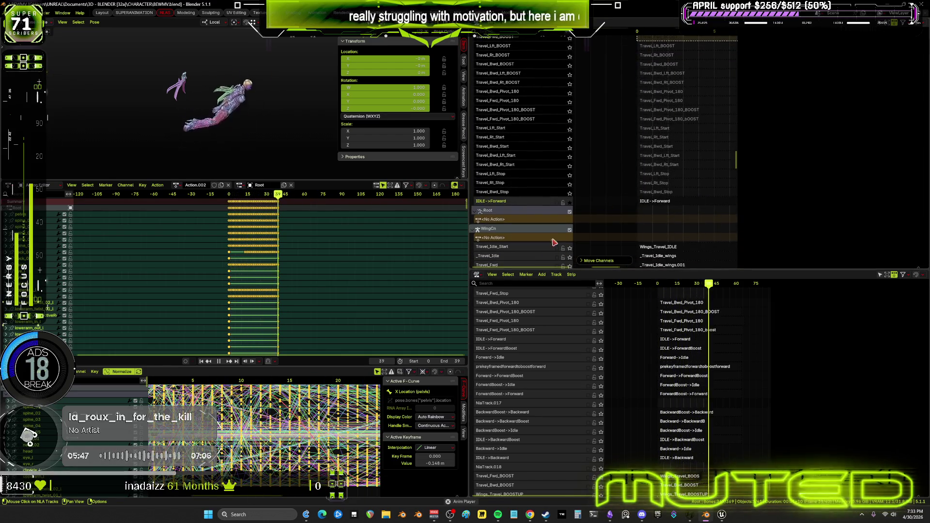
- Move IDLE->Forward up row by row until it sits above Travel_Rt_Start
{"action": "right_click", "coordinate": [529, 204]}
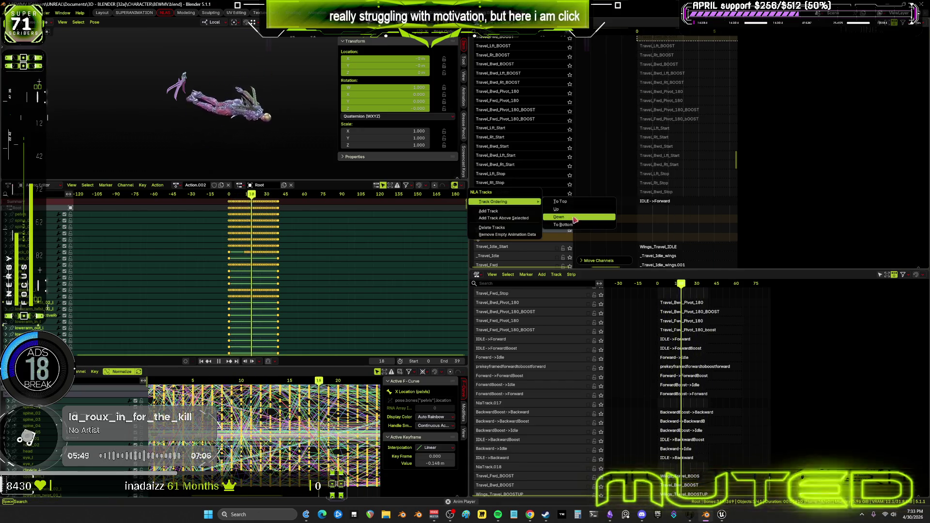
{"action": "left_click", "coordinate": [548, 208]}
{"action": "right_click", "coordinate": [521, 193]}
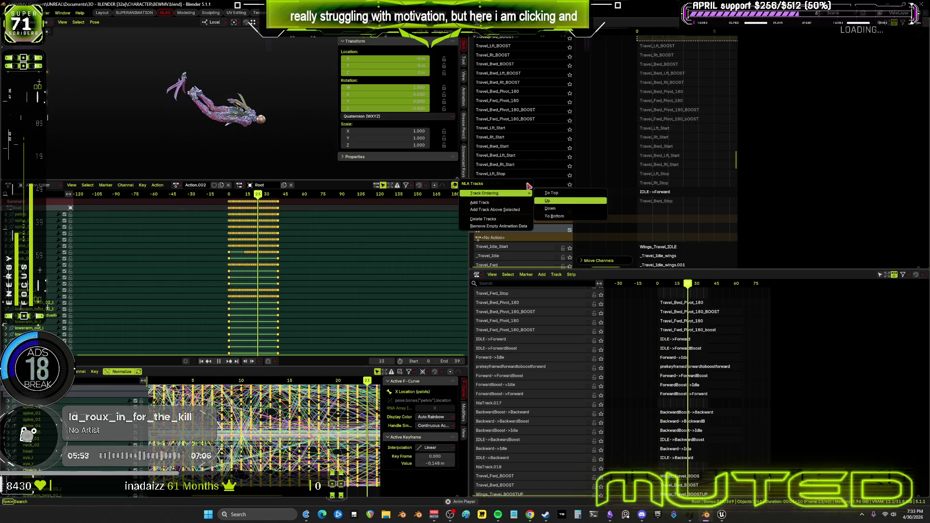
{"action": "left_click", "coordinate": [557, 200]}
{"action": "right_click", "coordinate": [526, 187]}
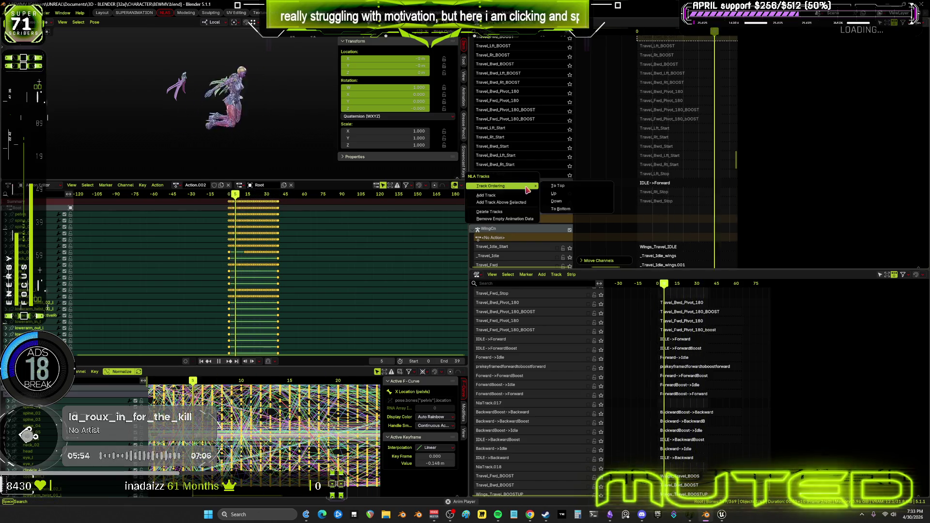
{"action": "left_click", "coordinate": [557, 193]}
{"action": "right_click", "coordinate": [526, 175]}
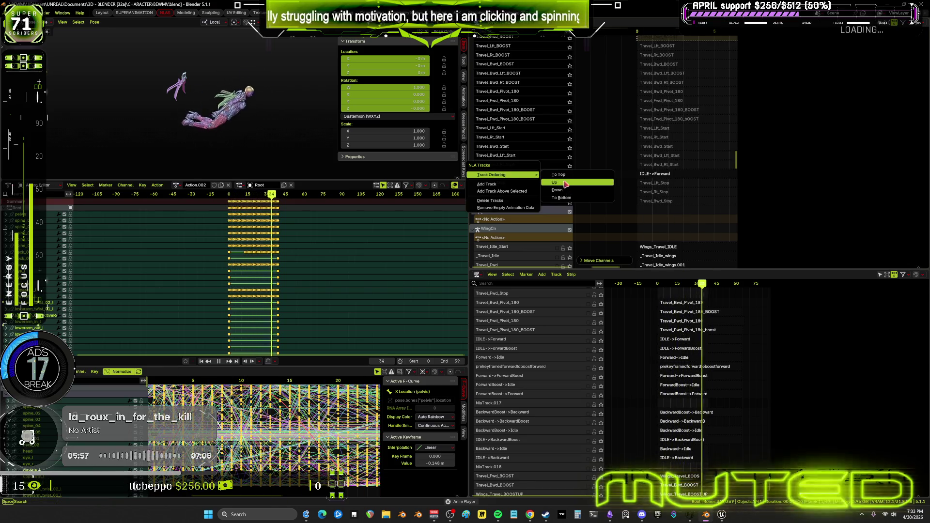
{"action": "left_click", "coordinate": [561, 184]}
{"action": "right_click", "coordinate": [524, 169]}
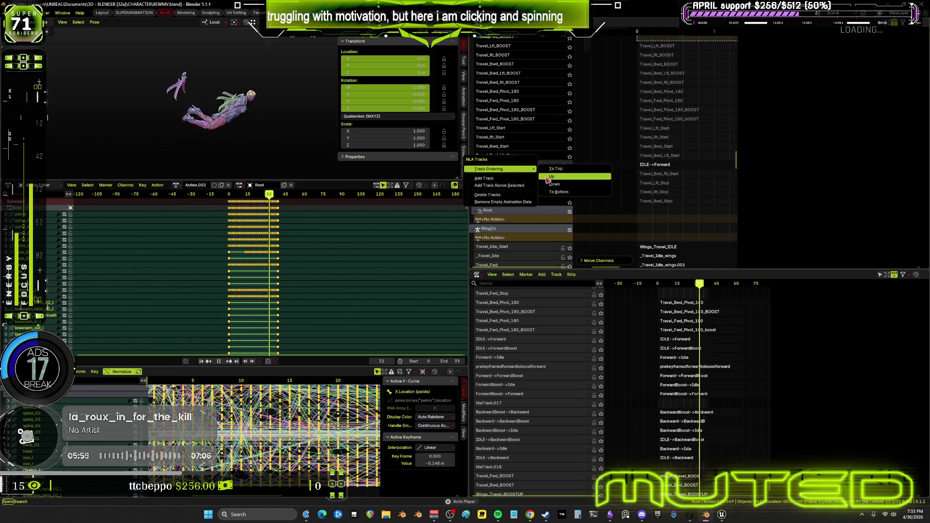
{"action": "left_click", "coordinate": [547, 176]}
{"action": "right_click", "coordinate": [526, 160]}
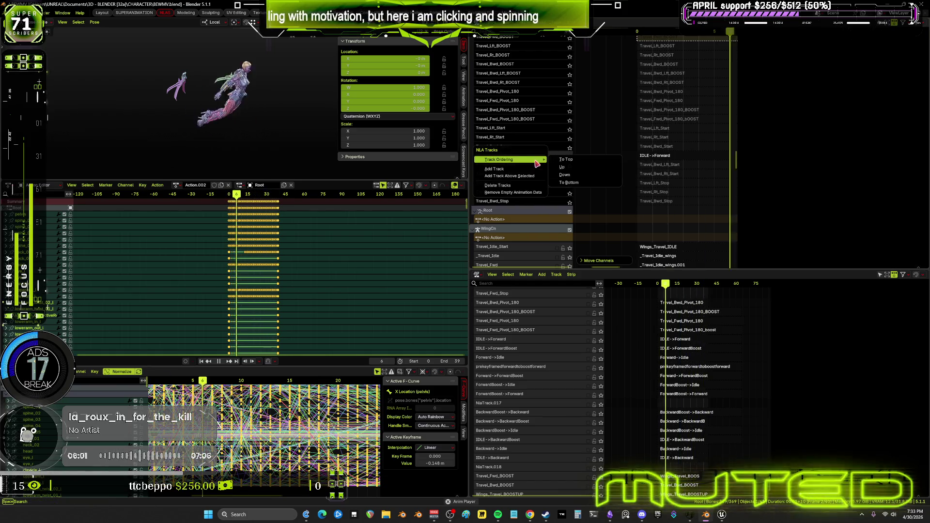
{"action": "left_click", "coordinate": [562, 167]}
{"action": "right_click", "coordinate": [531, 146]}
{"action": "mouse_move", "coordinate": [533, 146]}
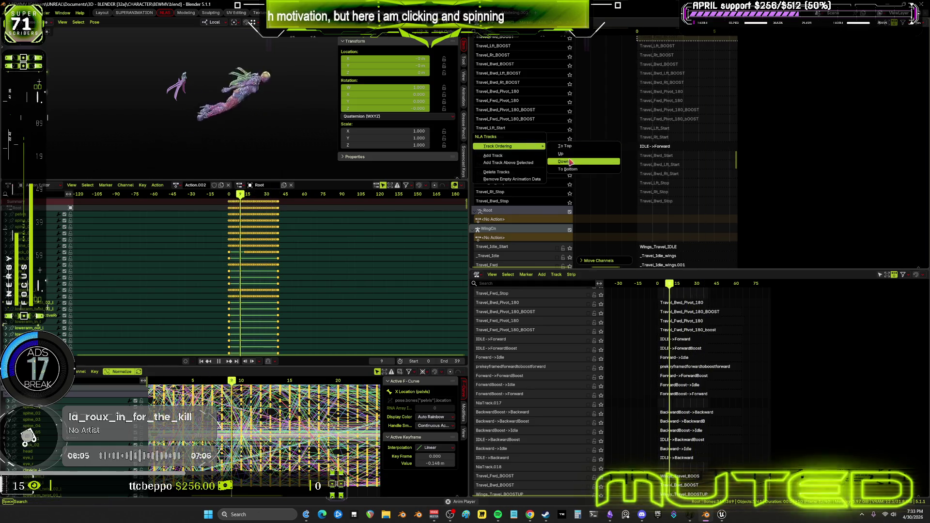
{"action": "left_click", "coordinate": [560, 153]}
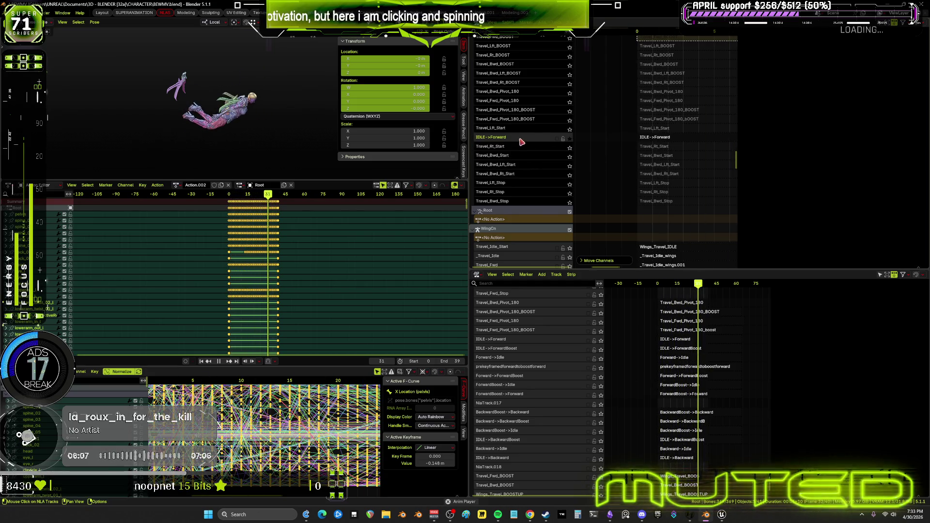
- Nudge Travel_Bwd_Start, IDLE->Forward and Travel_Rt_Start up one row each to settle the start-track order
{"action": "right_click", "coordinate": [521, 155]}
{"action": "mouse_move", "coordinate": [533, 148]}
{"action": "left_click", "coordinate": [561, 152]}
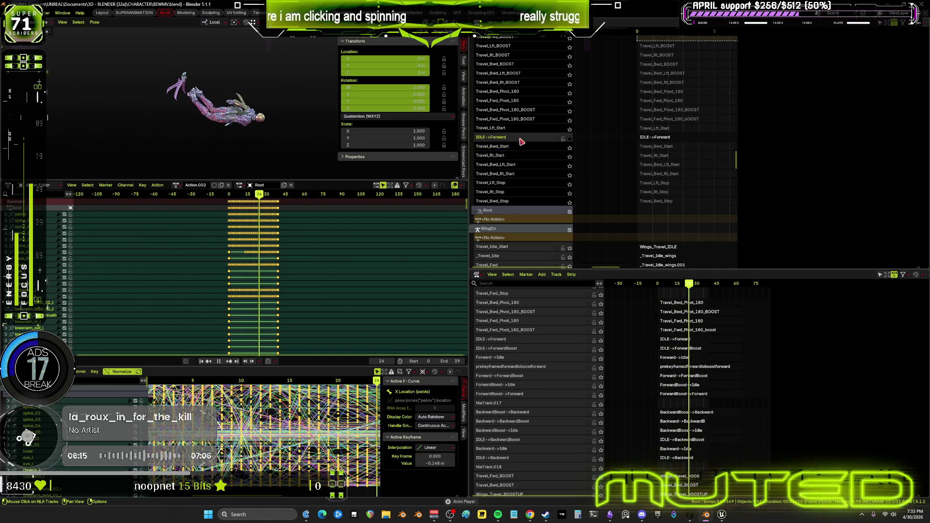
{"action": "right_click", "coordinate": [521, 141]}
{"action": "mouse_move", "coordinate": [528, 139]}
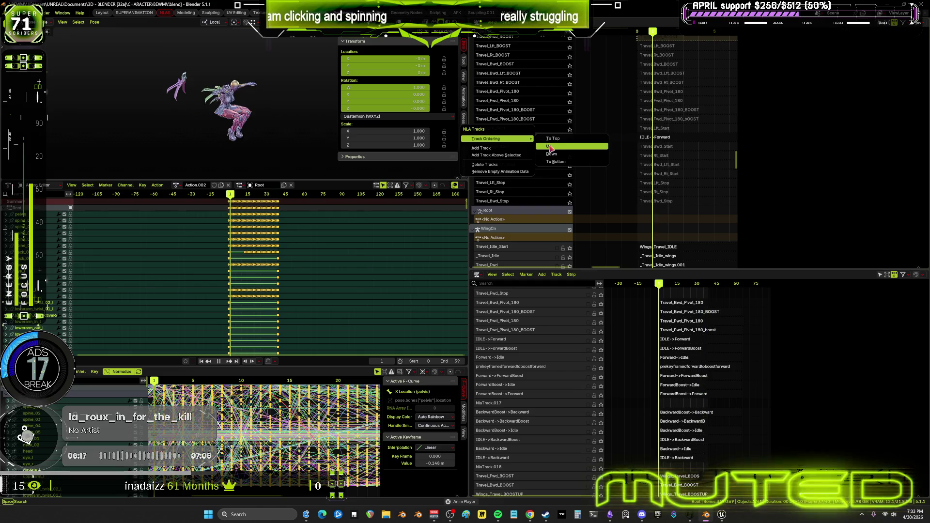
{"action": "left_click", "coordinate": [548, 147]}
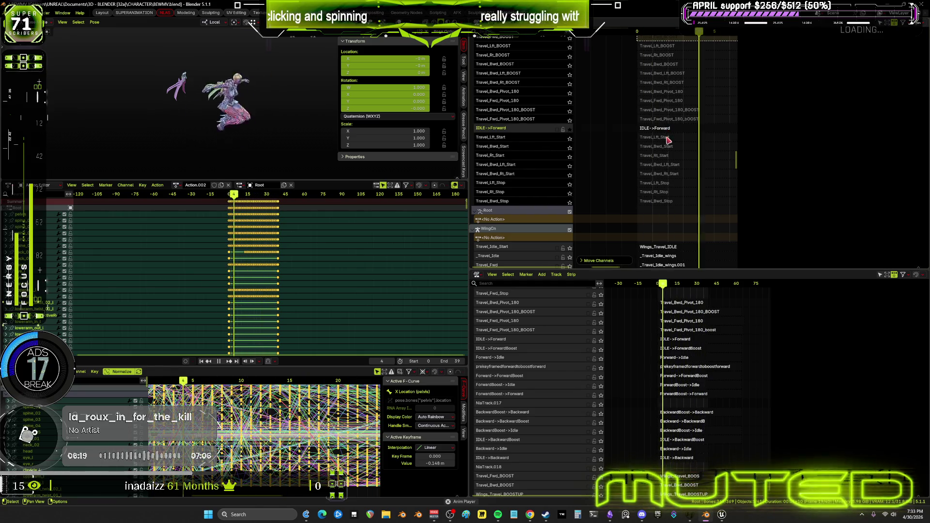
{"action": "right_click", "coordinate": [521, 159]}
{"action": "mouse_move", "coordinate": [523, 157]}
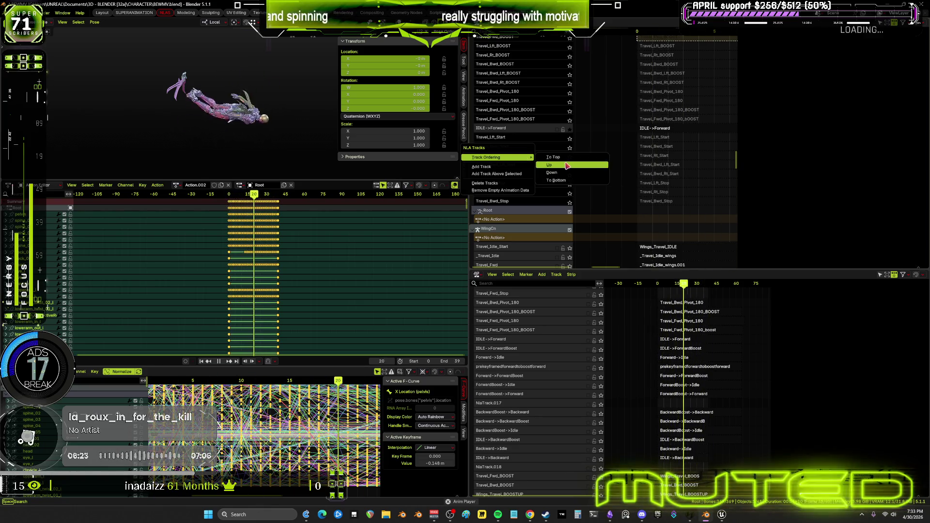
{"action": "left_click", "coordinate": [565, 164]}
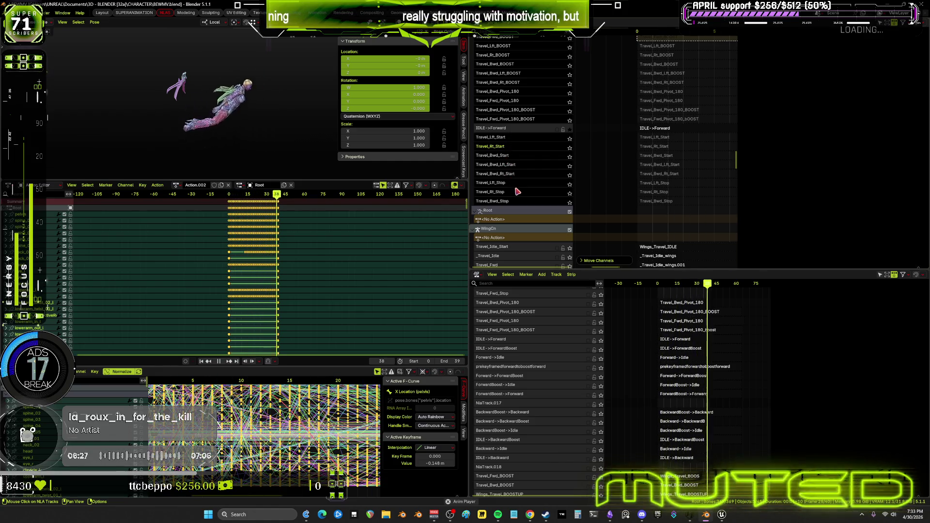
{"action": "scroll", "coordinate": [524, 191], "scroll_direction": "down", "scroll_amount": 2}
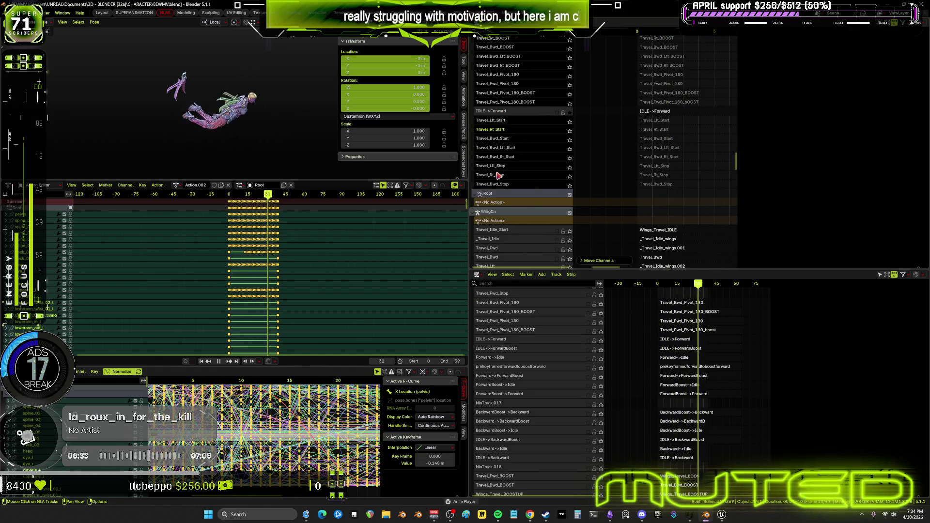
- Solo the Forward->Idle track and send it to the bottom of the stack
{"action": "scroll", "coordinate": [523, 78], "scroll_direction": "up", "scroll_amount": 10}
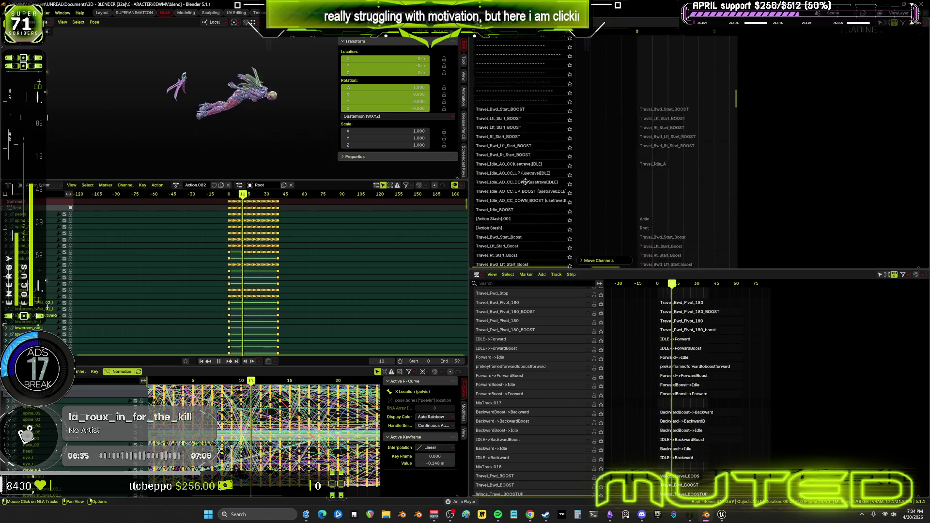
{"action": "scroll", "coordinate": [522, 78], "scroll_direction": "up", "scroll_amount": 5}
{"action": "scroll", "coordinate": [498, 140], "scroll_direction": "up", "scroll_amount": 5}
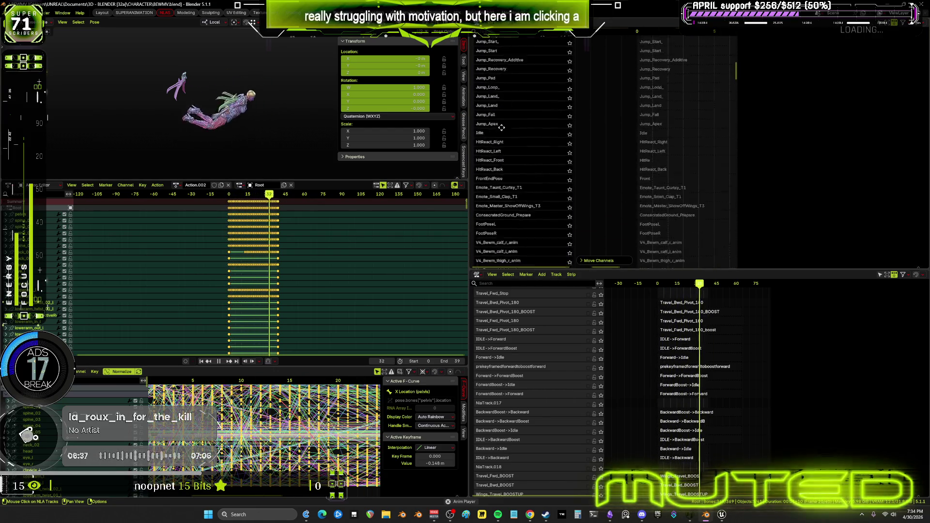
{"action": "scroll", "coordinate": [499, 140], "scroll_direction": "up", "scroll_amount": 4}
{"action": "scroll", "coordinate": [532, 128], "scroll_direction": "up", "scroll_amount": 4}
{"action": "scroll", "coordinate": [532, 128], "scroll_direction": "up", "scroll_amount": 5}
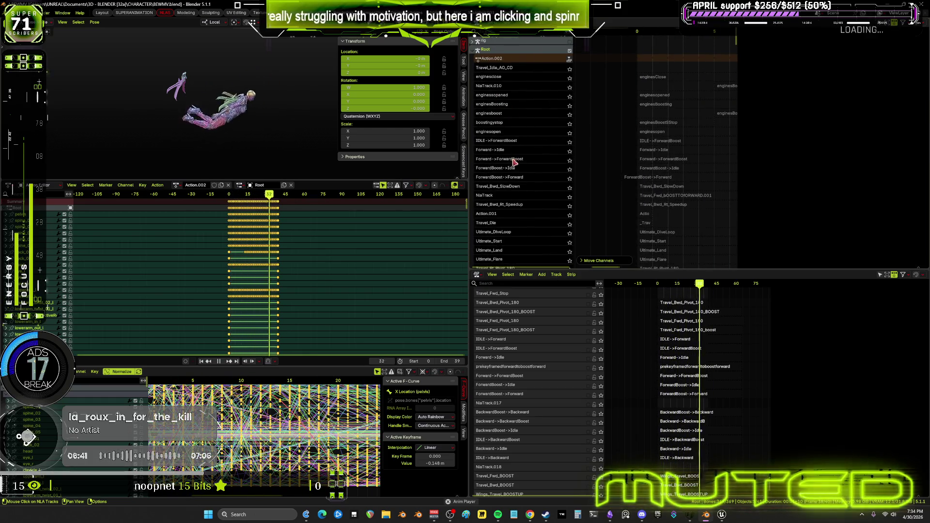
{"action": "scroll", "coordinate": [507, 129], "scroll_direction": "up", "scroll_amount": 4}
{"action": "scroll", "coordinate": [507, 128], "scroll_direction": "down", "scroll_amount": 3}
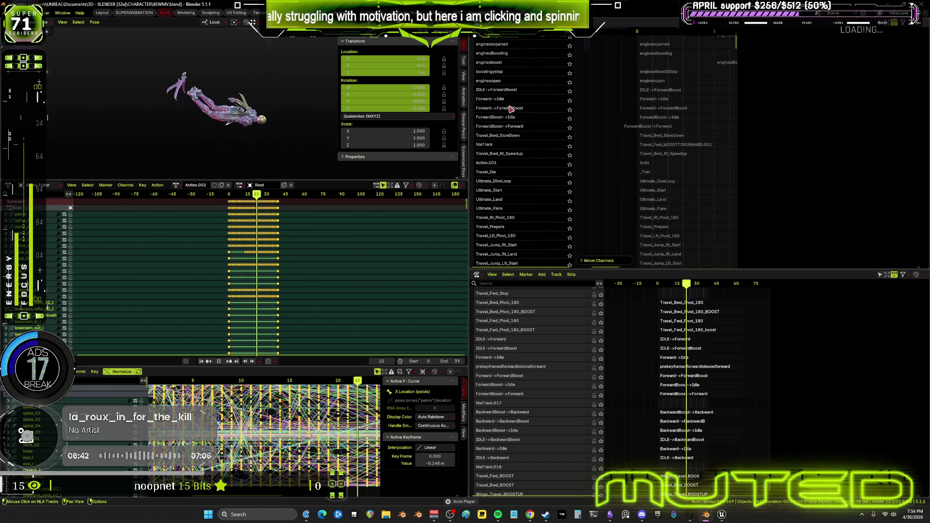
{"action": "left_click", "coordinate": [570, 100]}
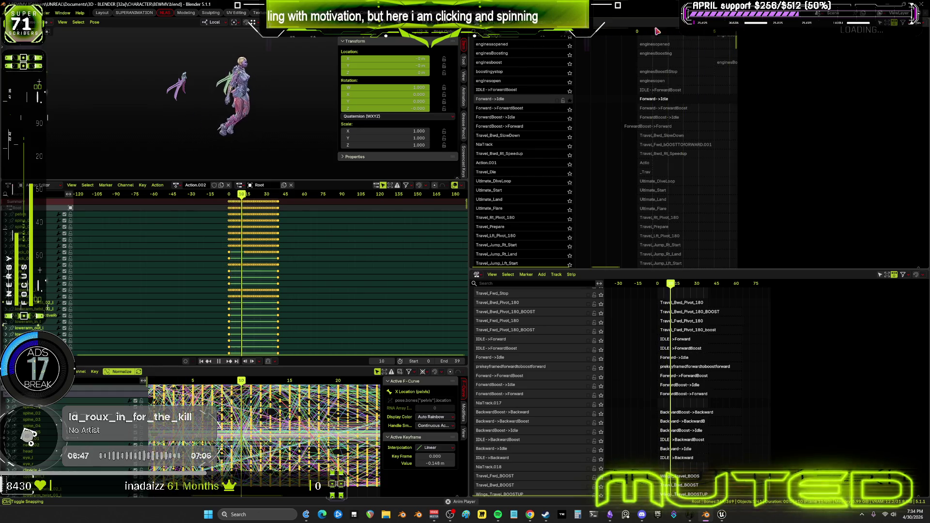
{"action": "right_click", "coordinate": [531, 105]}
{"action": "mouse_move", "coordinate": [541, 101]}
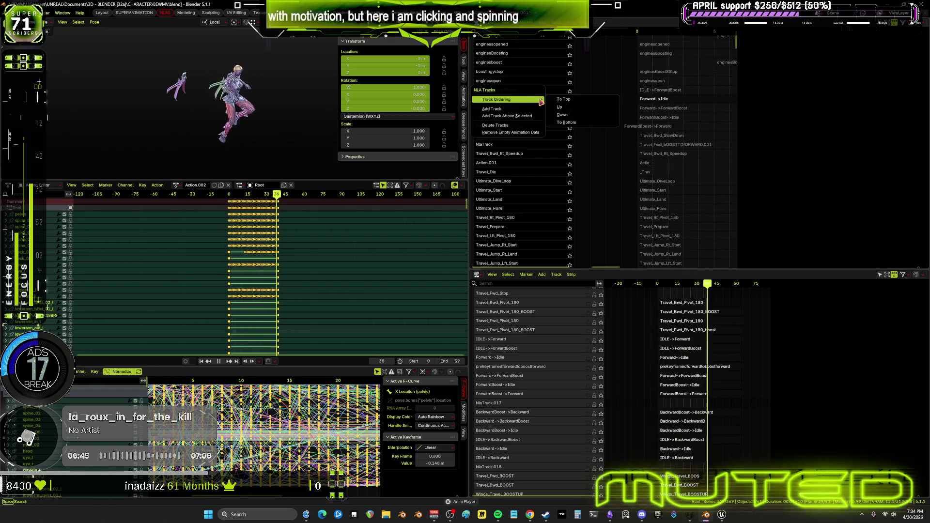
{"action": "key", "text": "Return"}
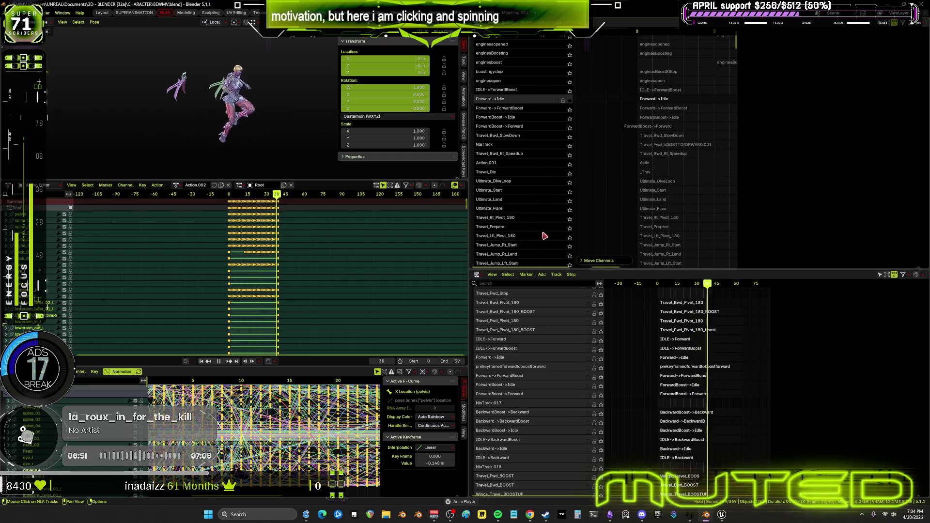
{"action": "right_click", "coordinate": [528, 101]}
{"action": "mouse_move", "coordinate": [533, 99]}
{"action": "key", "text": "Return"}
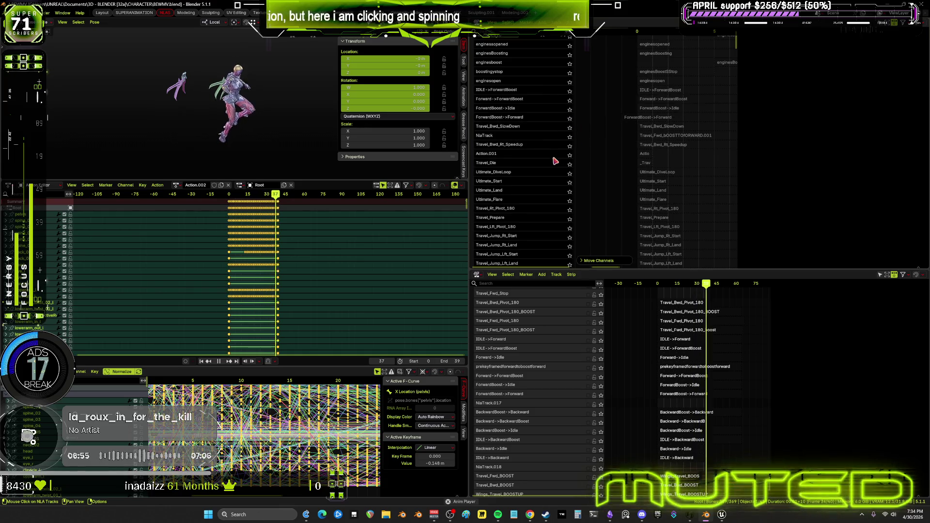
- Move Forward->Idle up four rows so it sits directly above Travel_Lft_Stop
{"action": "scroll", "coordinate": [876, 238], "scroll_direction": "down", "scroll_amount": 10}
{"action": "scroll", "coordinate": [516, 179], "scroll_direction": "down", "scroll_amount": 10}
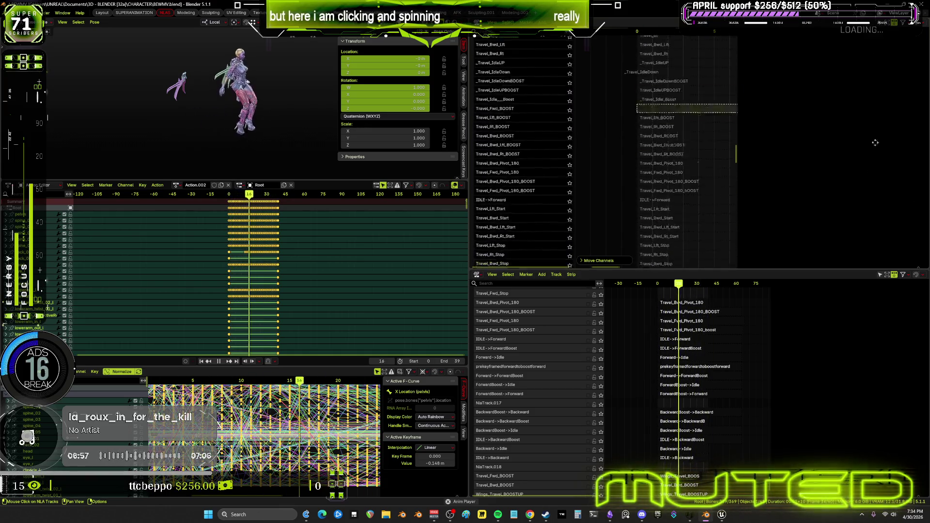
{"action": "scroll", "coordinate": [515, 179], "scroll_direction": "up", "scroll_amount": 5}
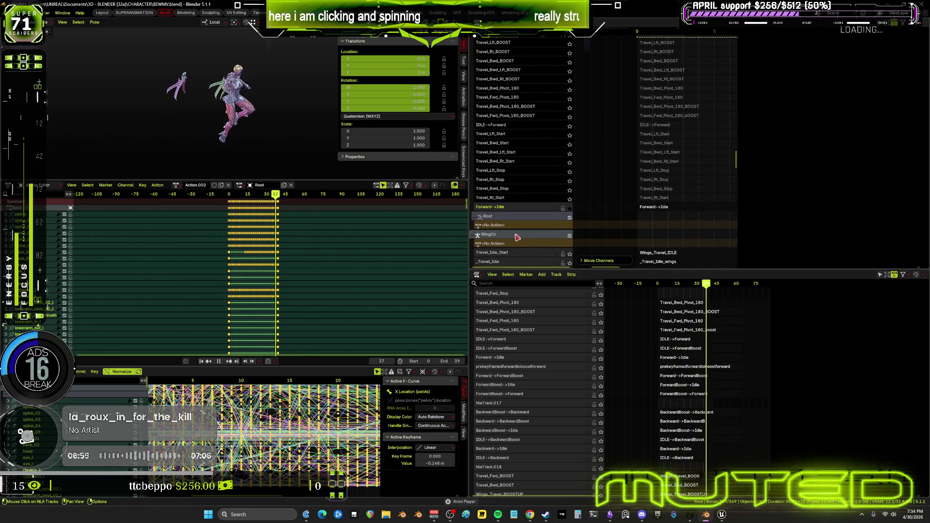
{"action": "right_click", "coordinate": [509, 205]}
{"action": "mouse_move", "coordinate": [533, 205]}
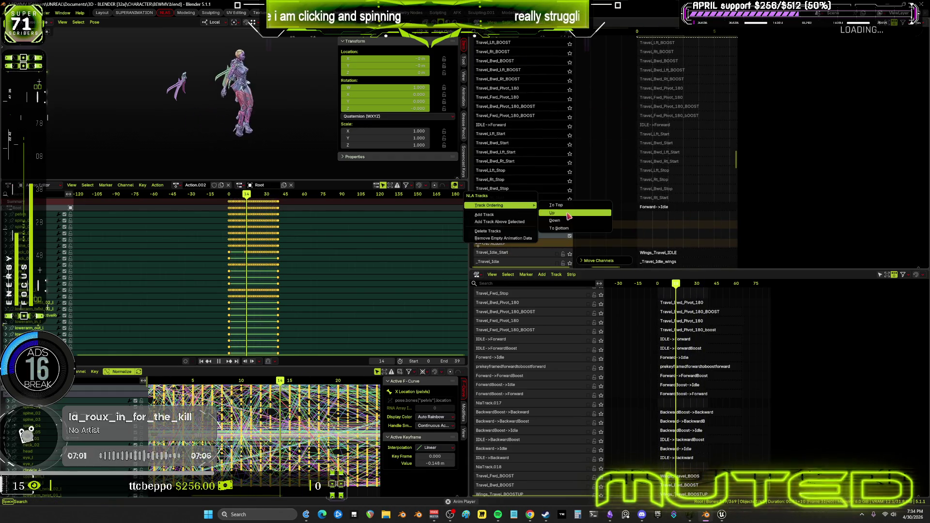
{"action": "left_click", "coordinate": [569, 213]}
{"action": "right_click", "coordinate": [515, 199]}
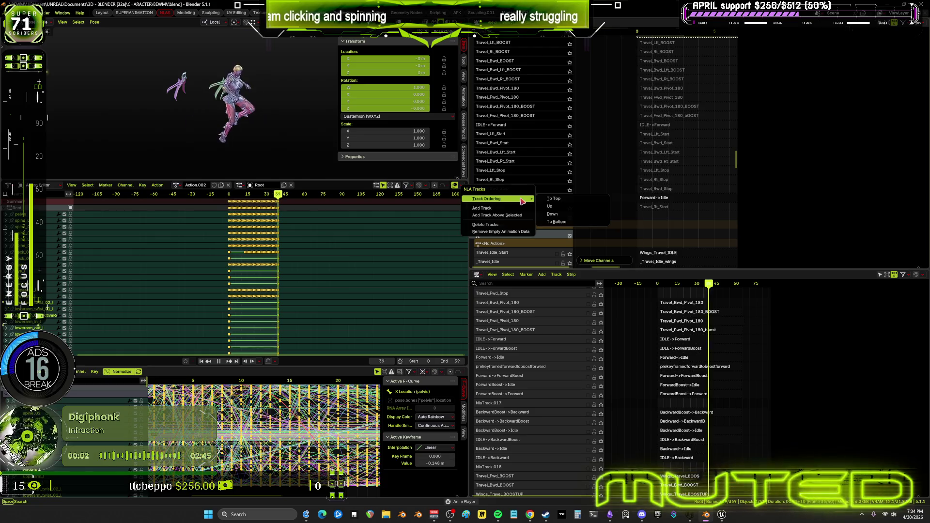
{"action": "left_click", "coordinate": [551, 207]}
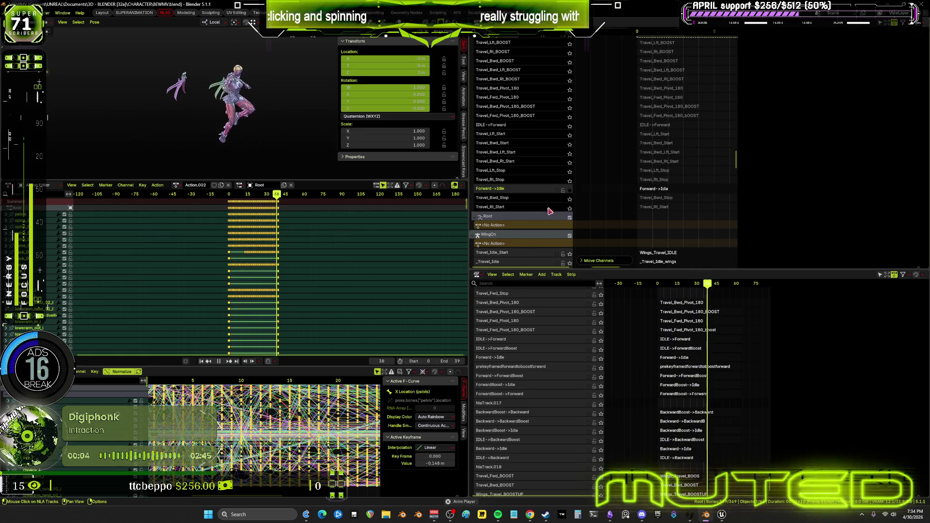
{"action": "right_click", "coordinate": [530, 192]}
{"action": "mouse_move", "coordinate": [531, 192]}
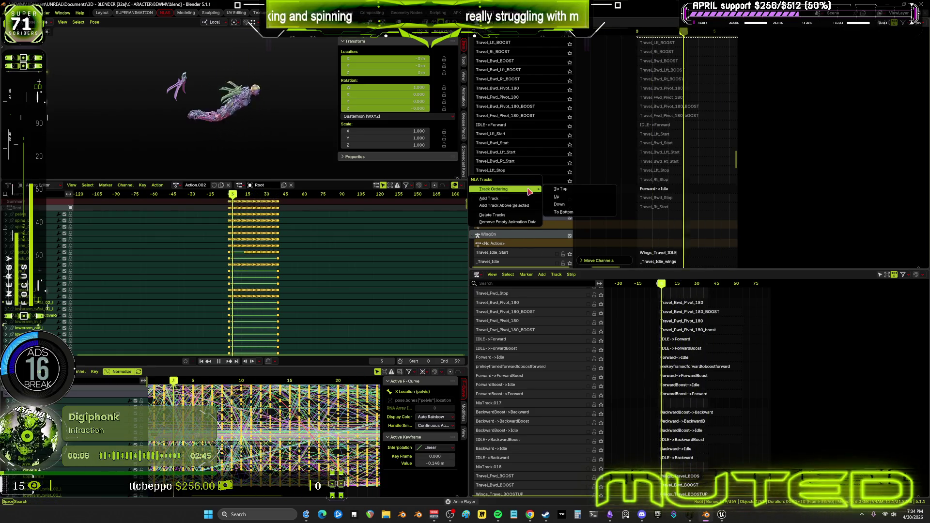
{"action": "left_click", "coordinate": [564, 200]}
{"action": "right_click", "coordinate": [528, 184]}
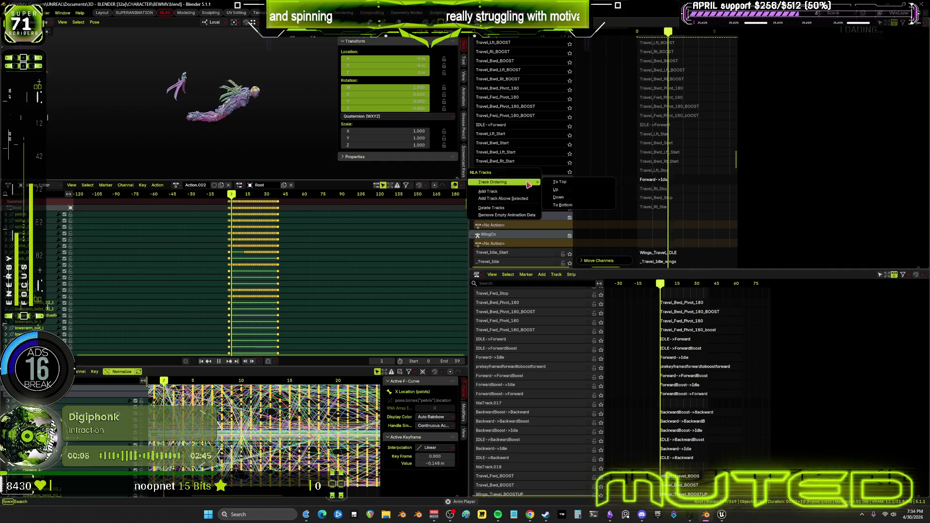
{"action": "left_click", "coordinate": [573, 191]}
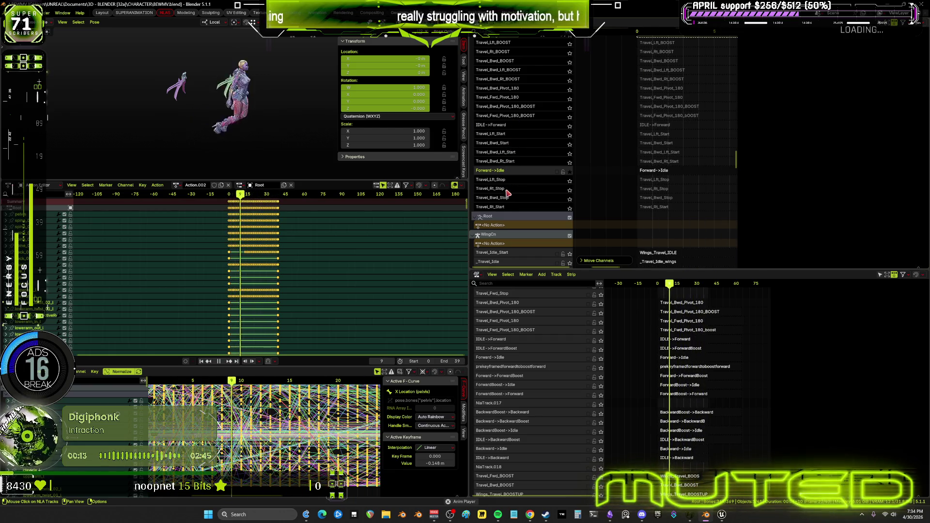
- Select Travel_Rt_Start and raise it several rows up the stack
{"action": "left_click", "coordinate": [516, 209]}
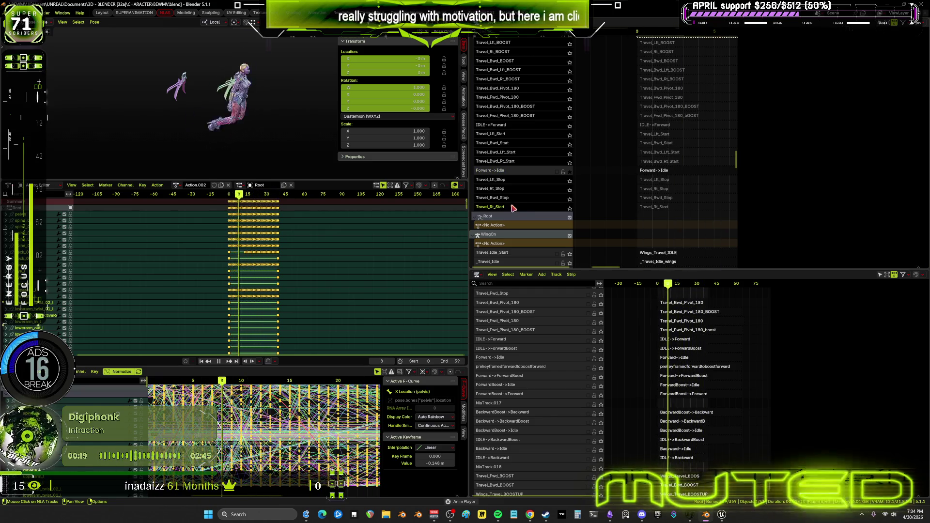
{"action": "right_click", "coordinate": [514, 209]}
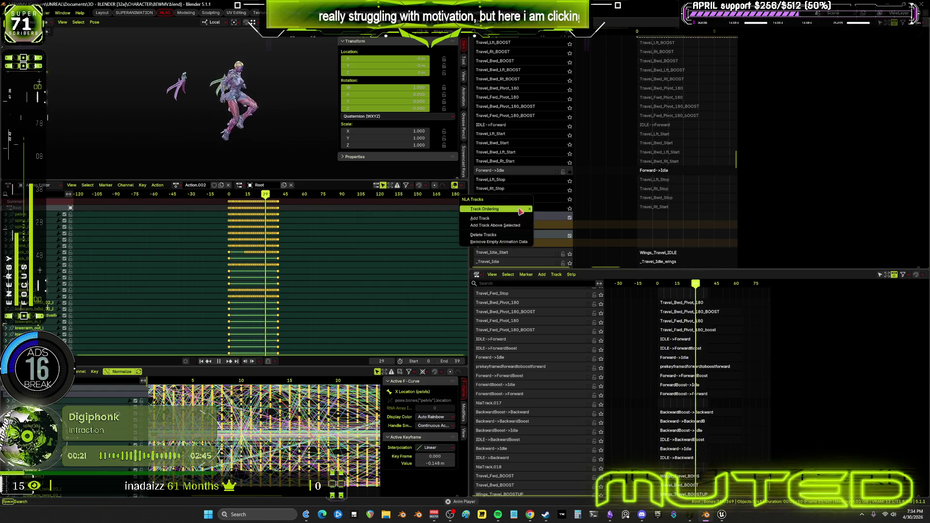
{"action": "left_click", "coordinate": [550, 216]}
{"action": "right_click", "coordinate": [517, 200]}
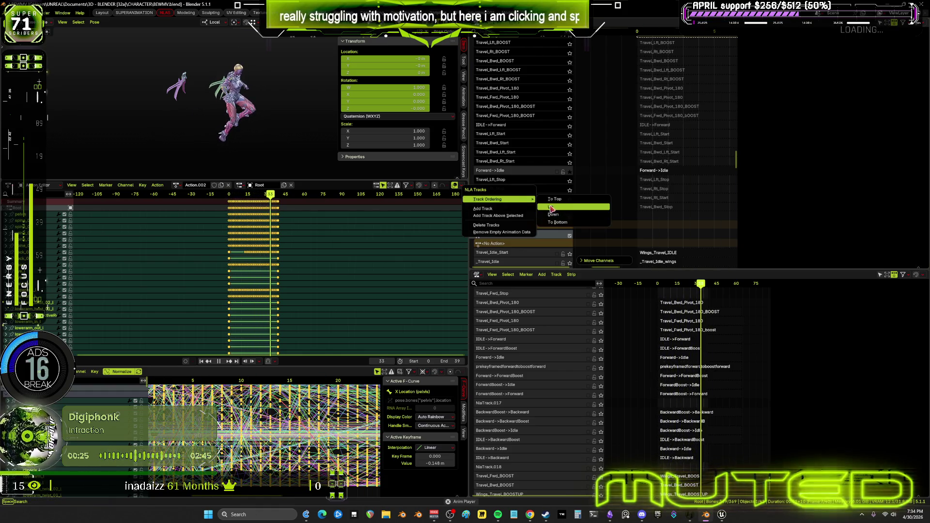
{"action": "left_click", "coordinate": [550, 208]}
{"action": "right_click", "coordinate": [519, 189]}
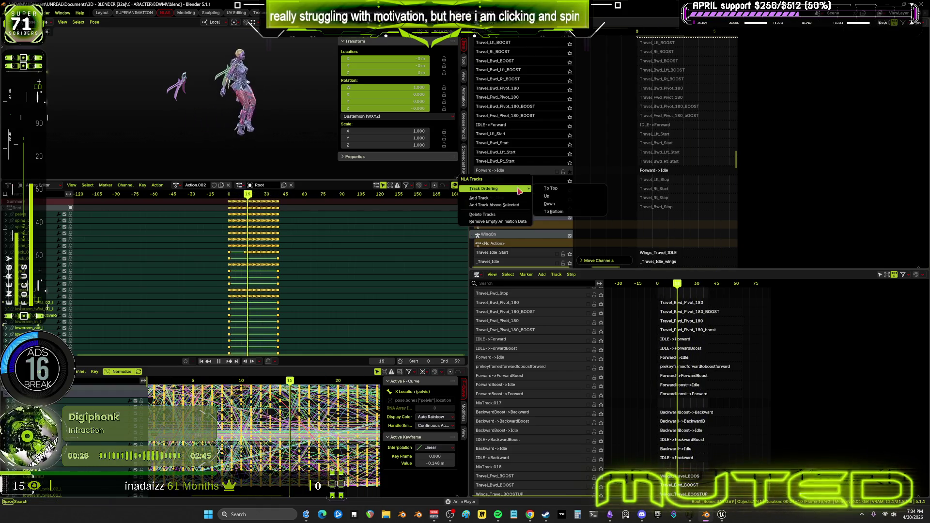
{"action": "left_click", "coordinate": [547, 196]}
{"action": "right_click", "coordinate": [528, 180]}
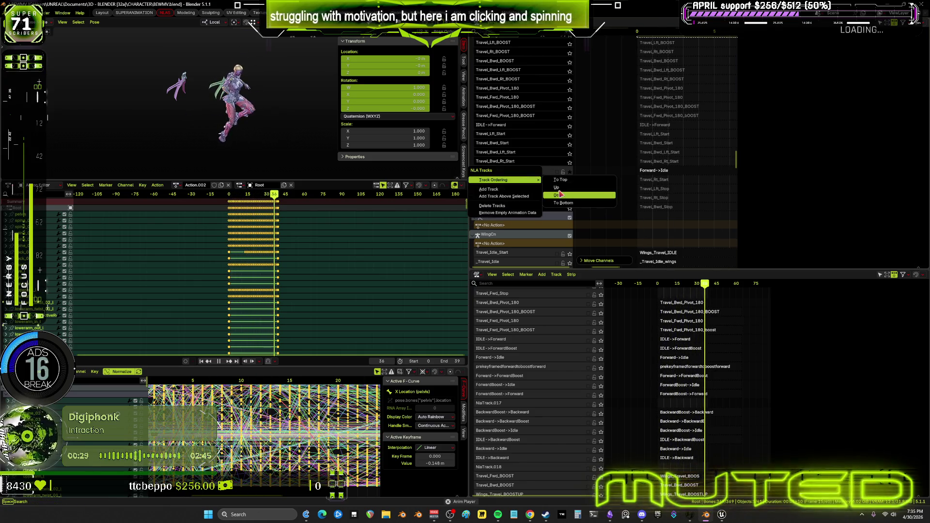
{"action": "left_click", "coordinate": [561, 194]}
{"action": "right_click", "coordinate": [525, 189]}
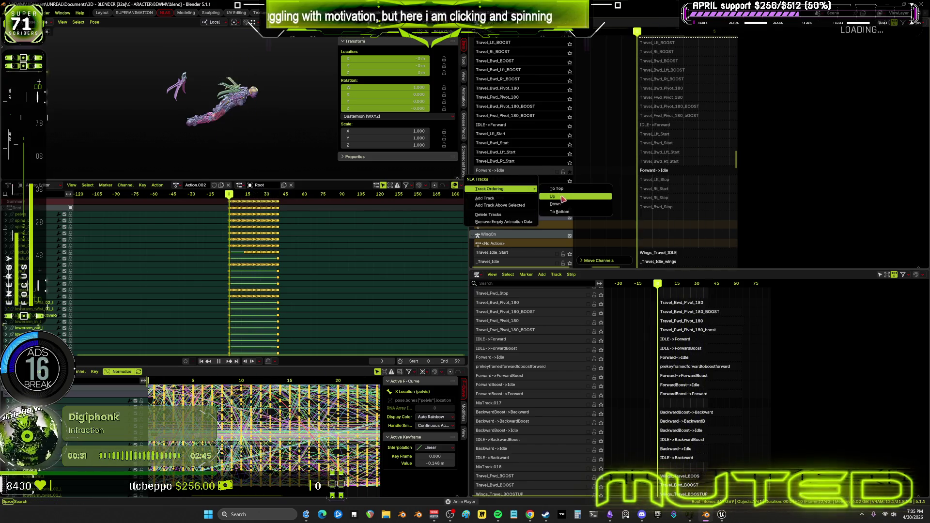
{"action": "left_click", "coordinate": [552, 196]}
{"action": "right_click", "coordinate": [528, 182]}
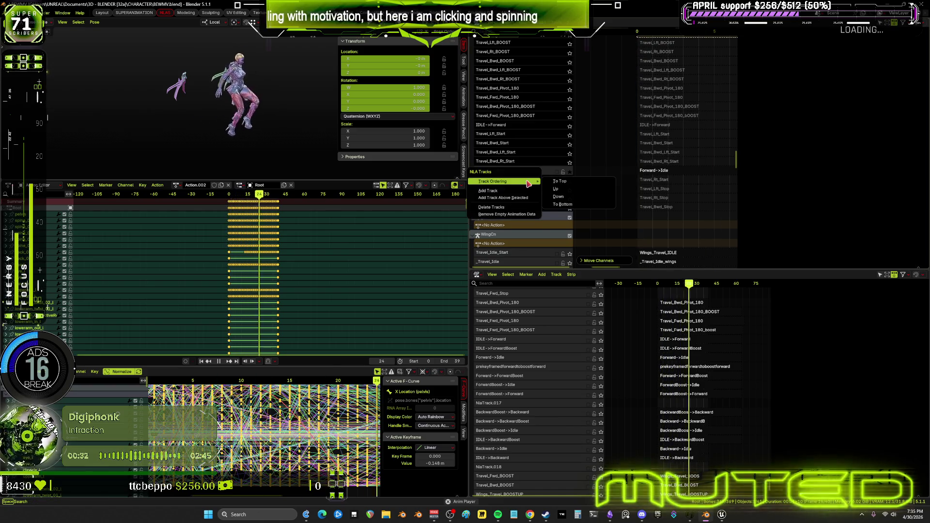
{"action": "left_click", "coordinate": [552, 188]}
- Raise Travel_Rt_Start further into the start tracks and un-solo Forward->Idle
{"action": "right_click", "coordinate": [528, 173]}
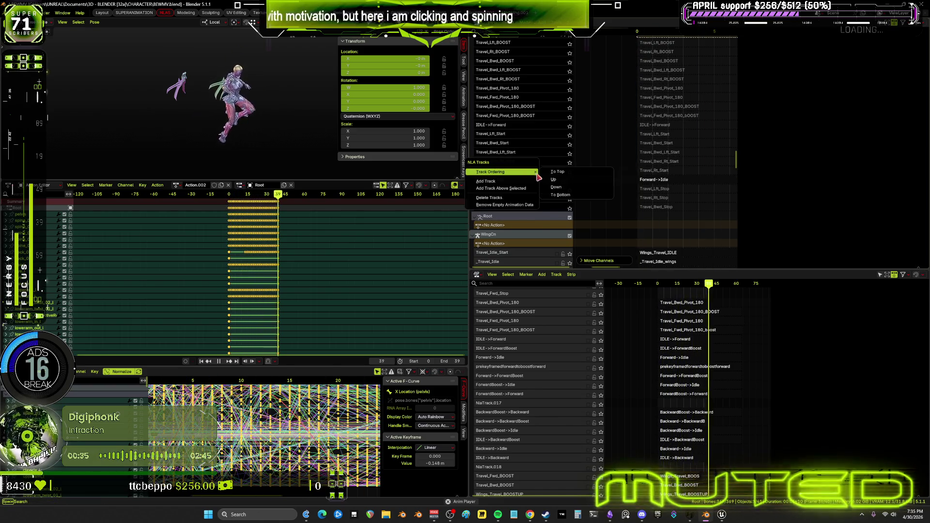
{"action": "left_click", "coordinate": [554, 180]}
{"action": "right_click", "coordinate": [528, 173]}
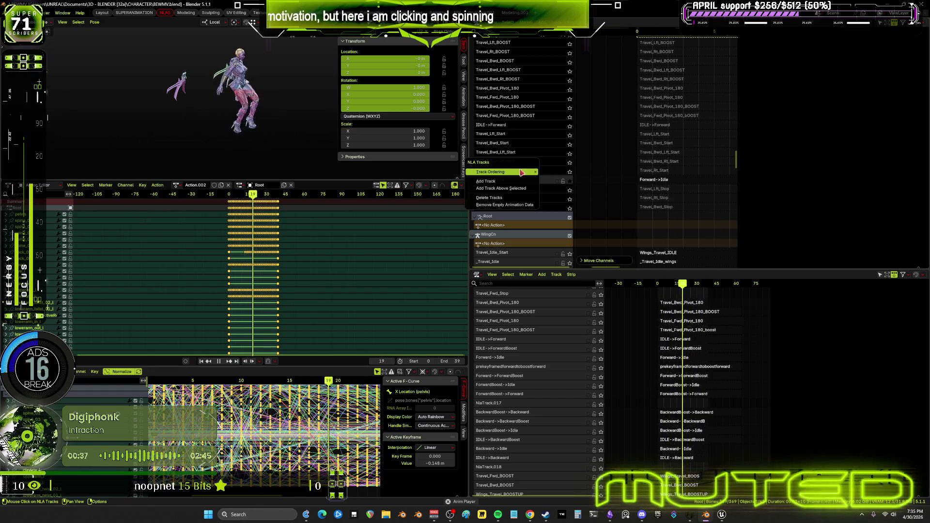
{"action": "left_click", "coordinate": [554, 180]}
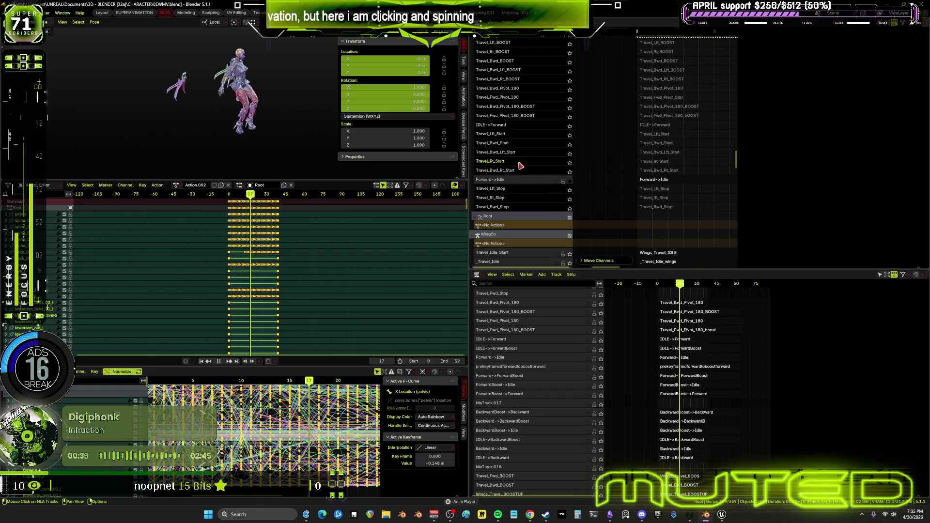
{"action": "right_click", "coordinate": [526, 165]}
{"action": "mouse_move", "coordinate": [526, 162]}
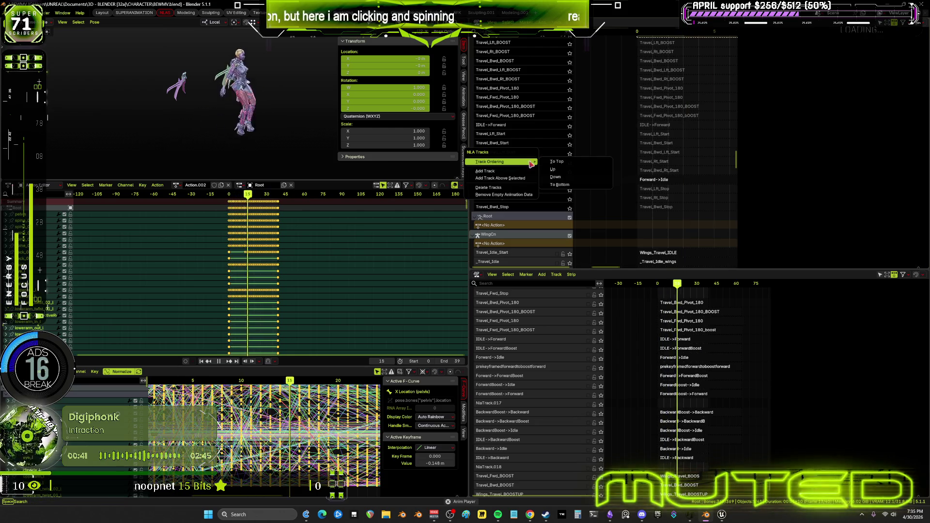
{"action": "left_click", "coordinate": [556, 169]}
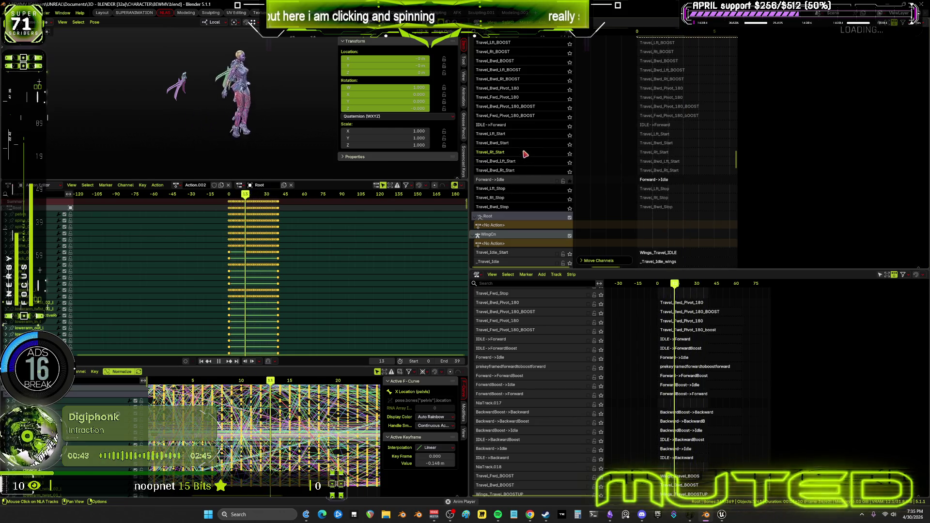
{"action": "right_click", "coordinate": [520, 155]}
{"action": "mouse_move", "coordinate": [526, 153]}
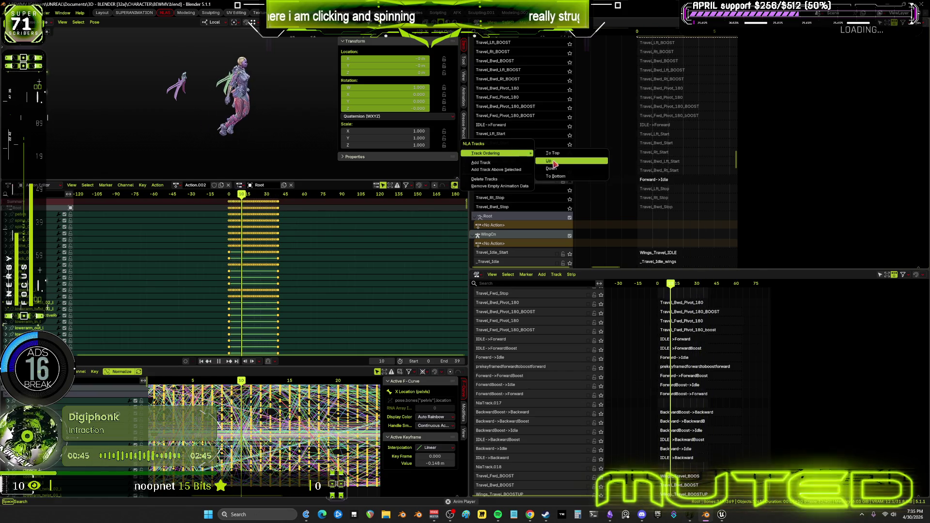
{"action": "left_click", "coordinate": [551, 164]}
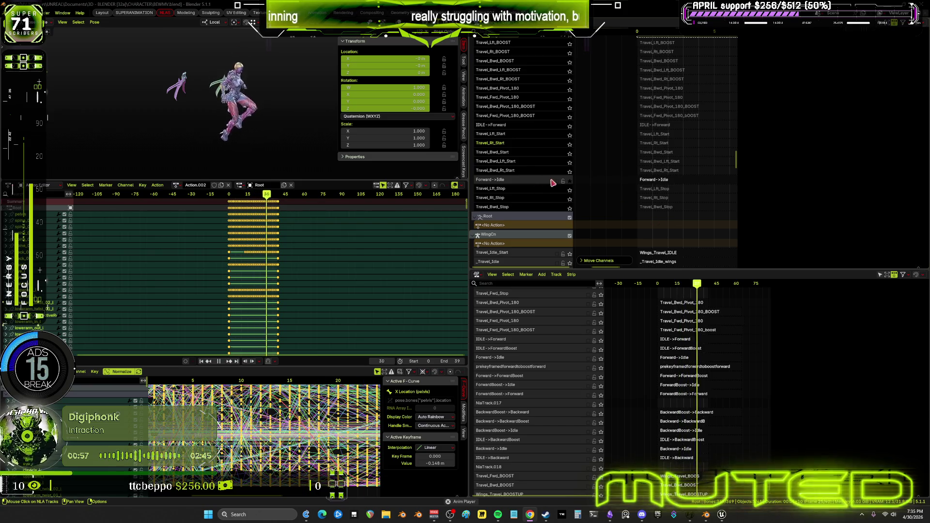
{"action": "left_click", "coordinate": [571, 182]}
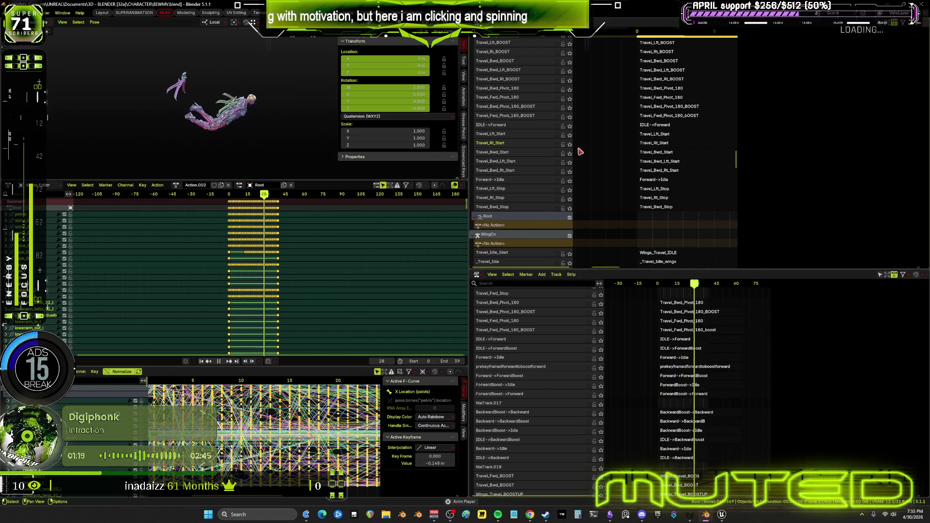
{"action": "scroll", "coordinate": [550, 124], "scroll_direction": "up", "scroll_amount": 3}
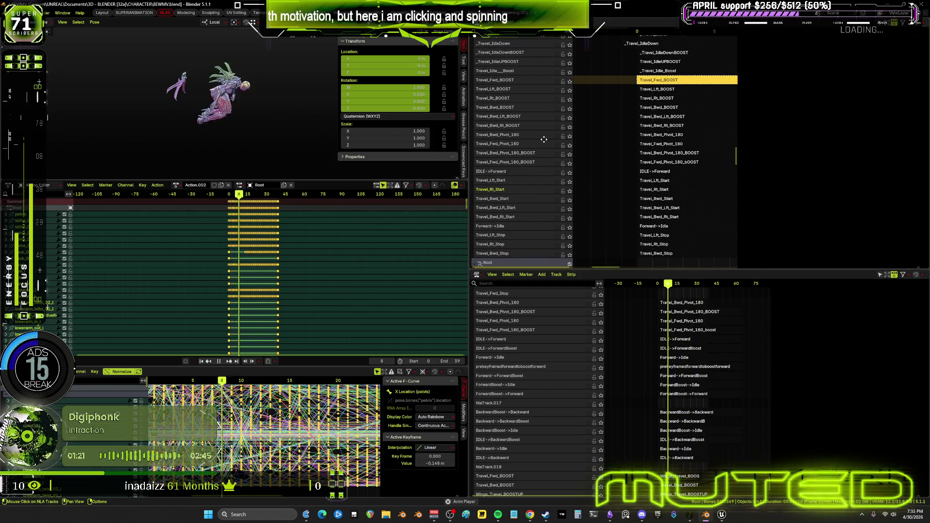
{"action": "scroll", "coordinate": [547, 141], "scroll_direction": "up", "scroll_amount": 10}
{"action": "scroll", "coordinate": [553, 146], "scroll_direction": "up", "scroll_amount": 15}
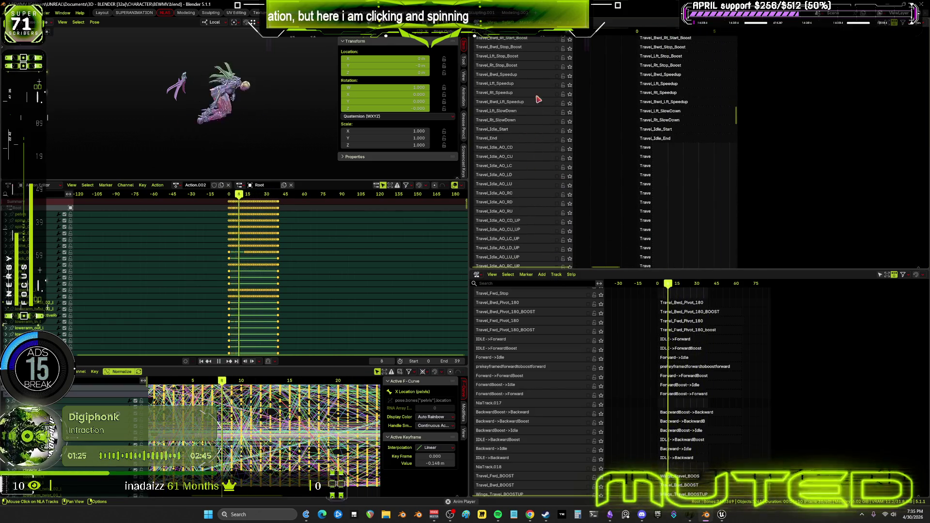
{"action": "scroll", "coordinate": [529, 107], "scroll_direction": "up", "scroll_amount": 5}
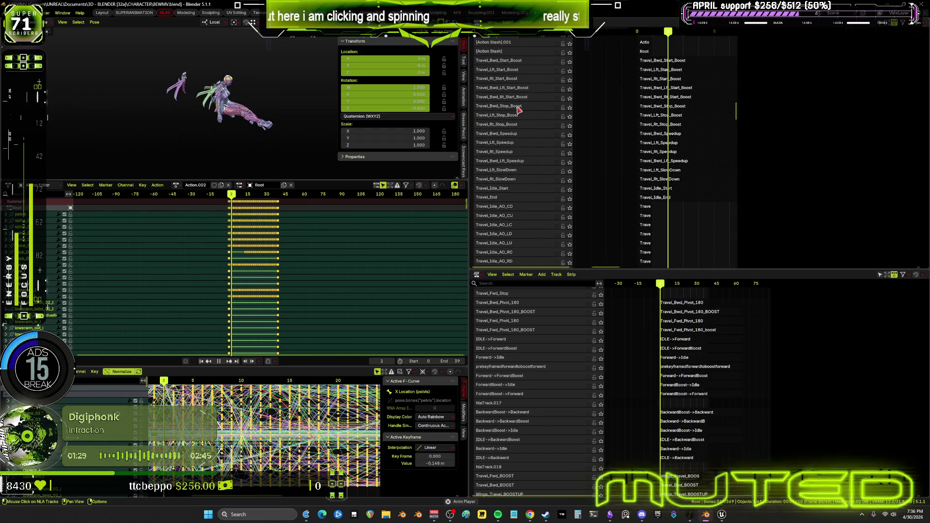
{"action": "scroll", "coordinate": [526, 136], "scroll_direction": "up", "scroll_amount": 5}
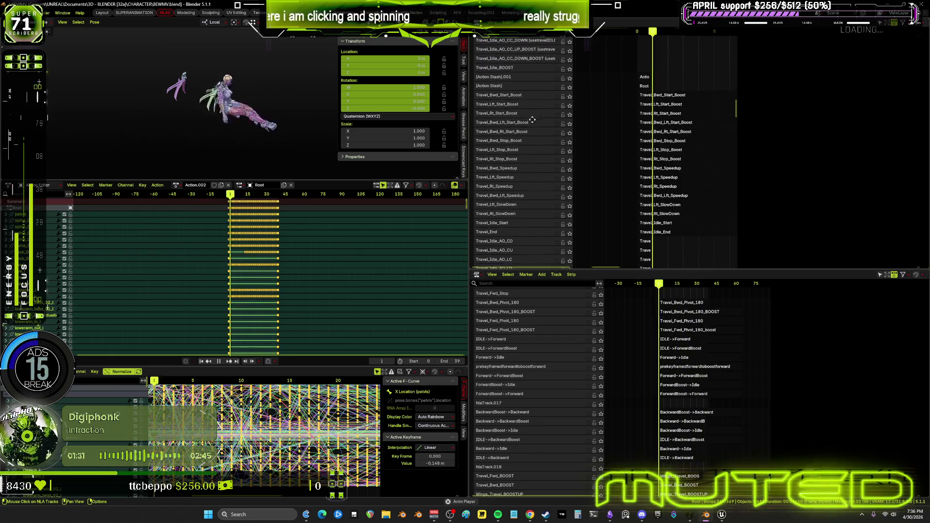
{"action": "scroll", "coordinate": [529, 148], "scroll_direction": "up", "scroll_amount": 10}
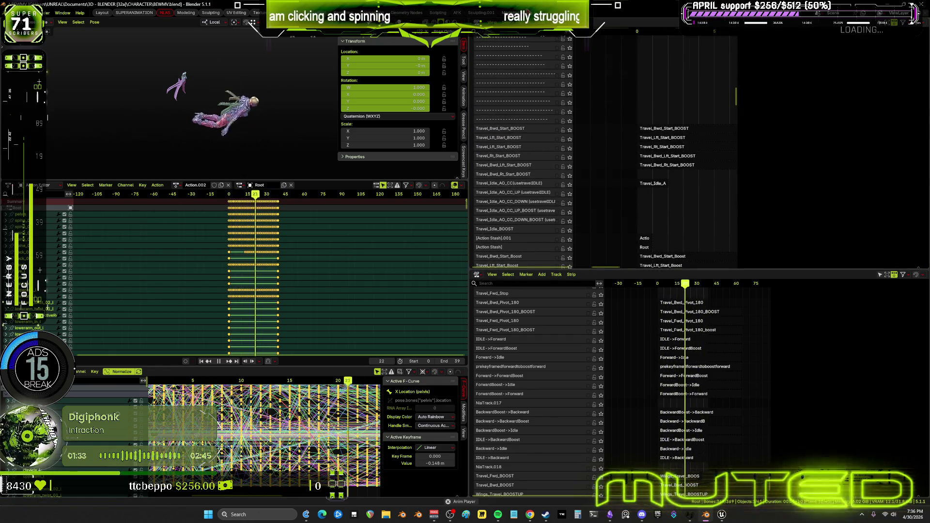
{"action": "scroll", "coordinate": [535, 145], "scroll_direction": "up", "scroll_amount": 10}
{"action": "scroll", "coordinate": [551, 119], "scroll_direction": "up", "scroll_amount": 10}
{"action": "scroll", "coordinate": [533, 164], "scroll_direction": "up", "scroll_amount": 15}
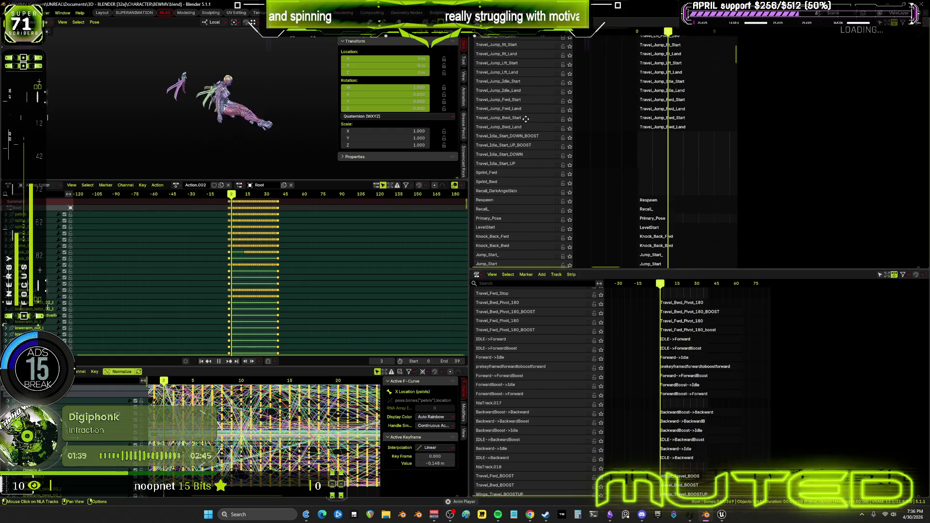
{"action": "scroll", "coordinate": [528, 194], "scroll_direction": "up", "scroll_amount": 8}
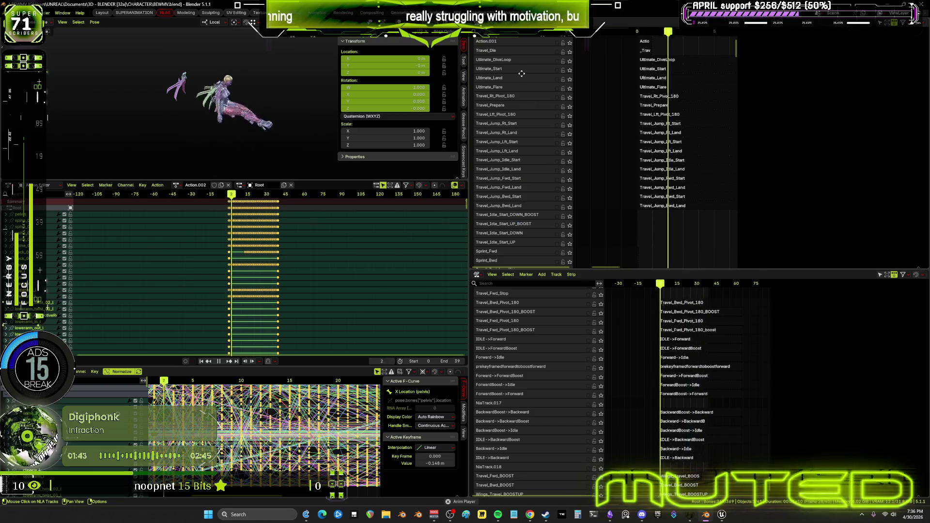
{"action": "scroll", "coordinate": [522, 79], "scroll_direction": "up", "scroll_amount": 3}
{"action": "scroll", "coordinate": [518, 147], "scroll_direction": "up", "scroll_amount": 2}
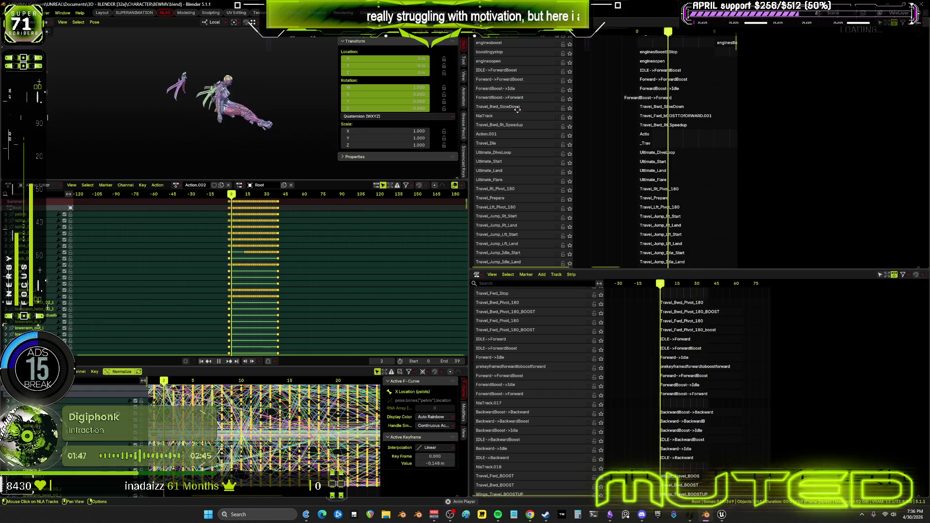
{"action": "scroll", "coordinate": [516, 145], "scroll_direction": "up", "scroll_amount": 5}
{"action": "scroll", "coordinate": [513, 171], "scroll_direction": "up", "scroll_amount": 1}
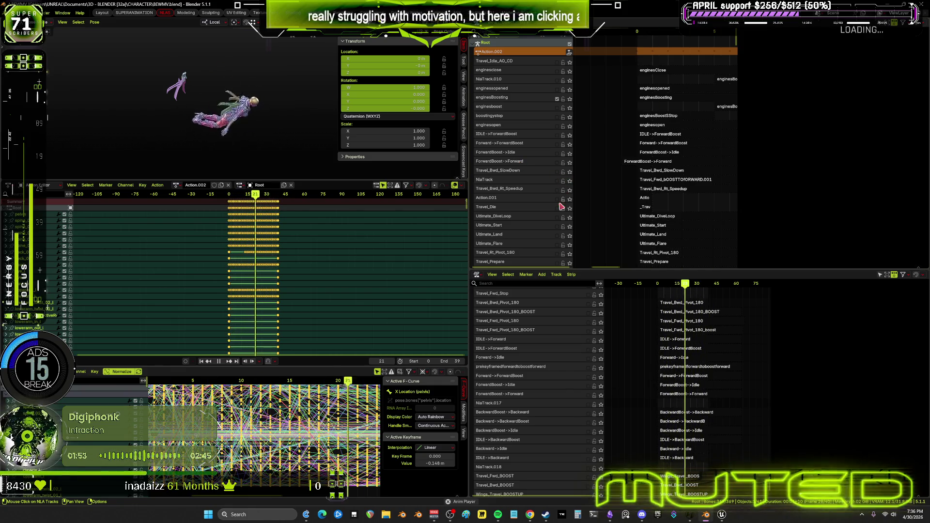
{"action": "middle_click_drag", "start_coordinate": [562, 203], "coordinate": [885, 126]}
{"action": "scroll", "coordinate": [514, 194], "scroll_direction": "down", "scroll_amount": 10}
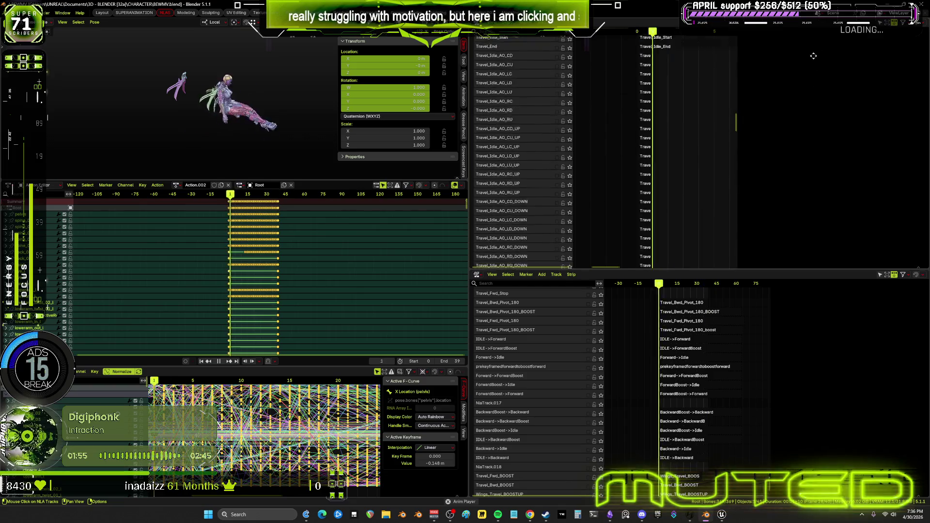
{"action": "left_click", "coordinate": [669, 232]}
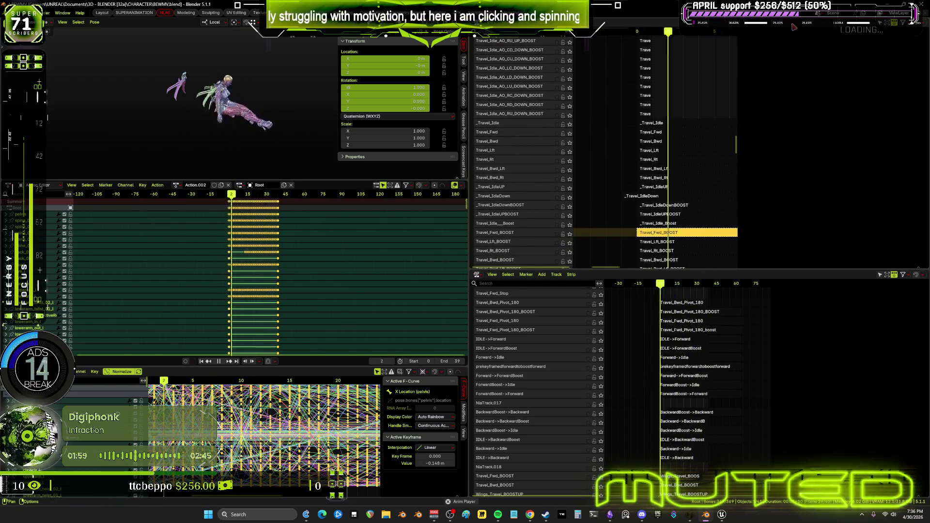
{"action": "scroll", "coordinate": [525, 207], "scroll_direction": "down", "scroll_amount": 8}
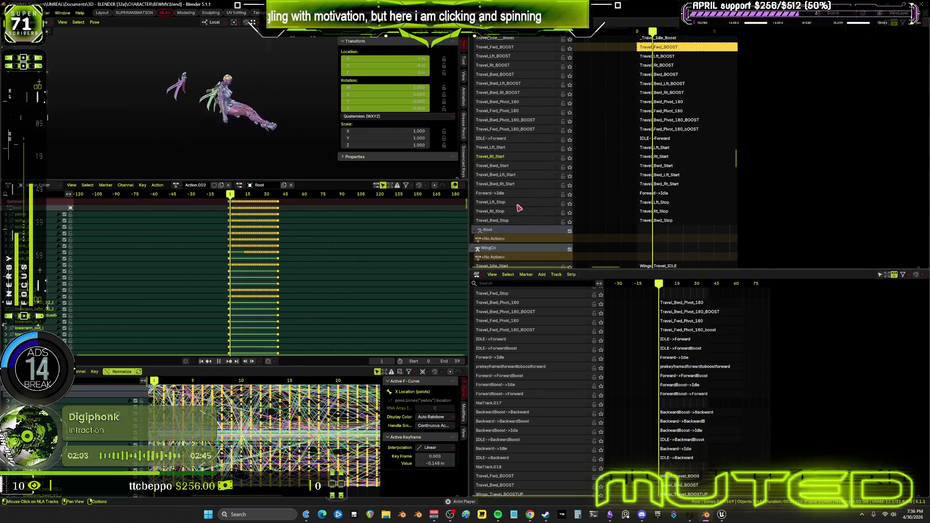
- Select Travel_Bwd_Stop and add new empty tracks above it
{"action": "left_click", "coordinate": [509, 222]}
{"action": "right_click", "coordinate": [533, 226]}
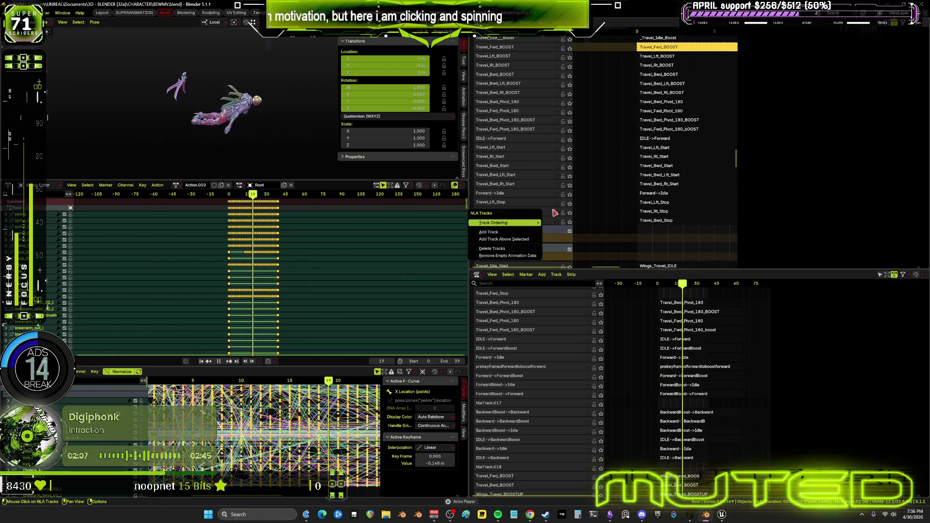
{"action": "key", "text": "Escape"}
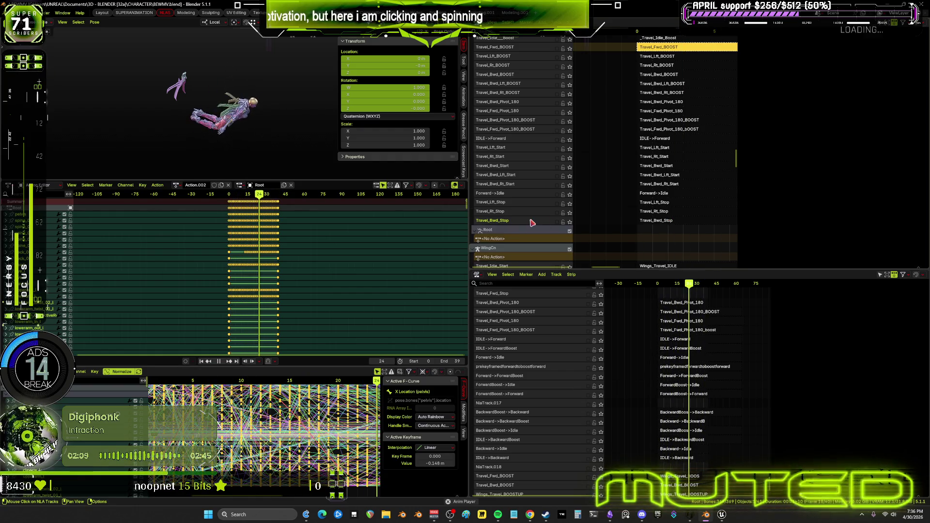
{"action": "right_click", "coordinate": [533, 222]}
{"action": "mouse_move", "coordinate": [532, 220]}
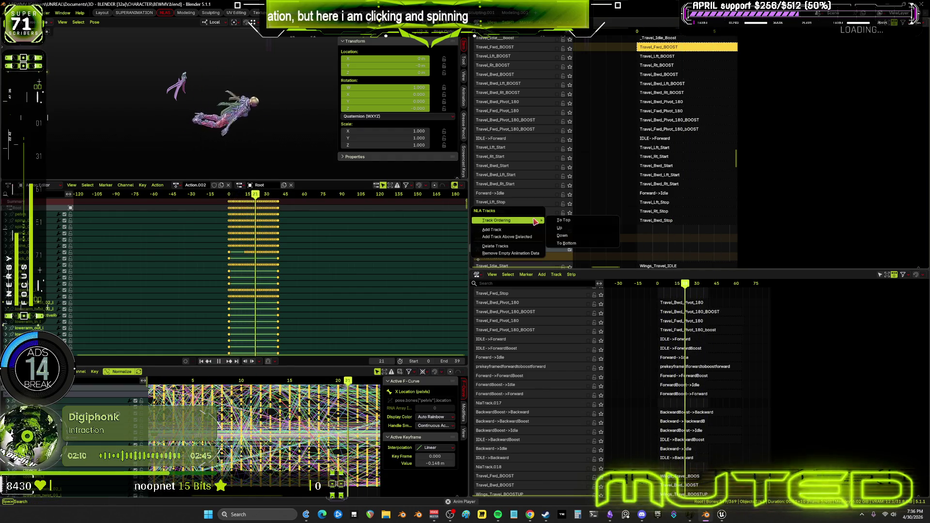
{"action": "key", "text": "Escape"}
{"action": "right_click", "coordinate": [648, 226]}
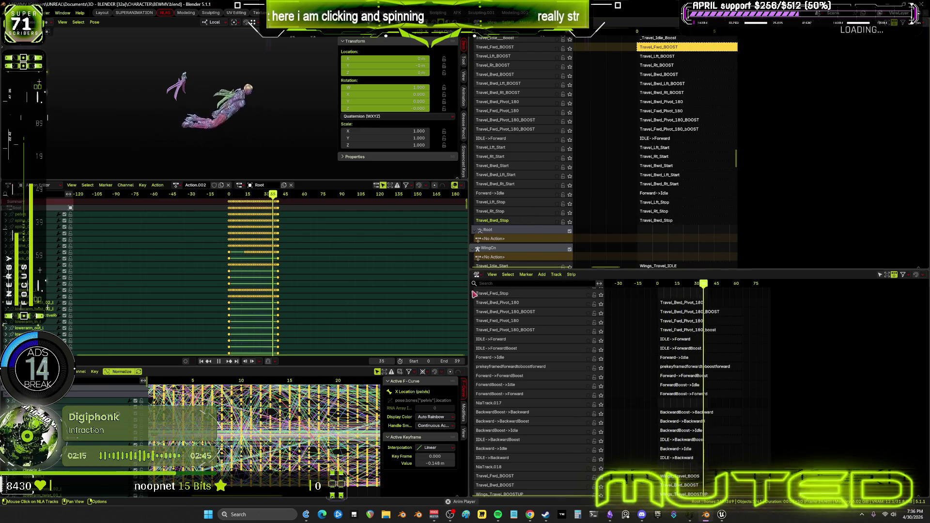
{"action": "right_click", "coordinate": [531, 227]}
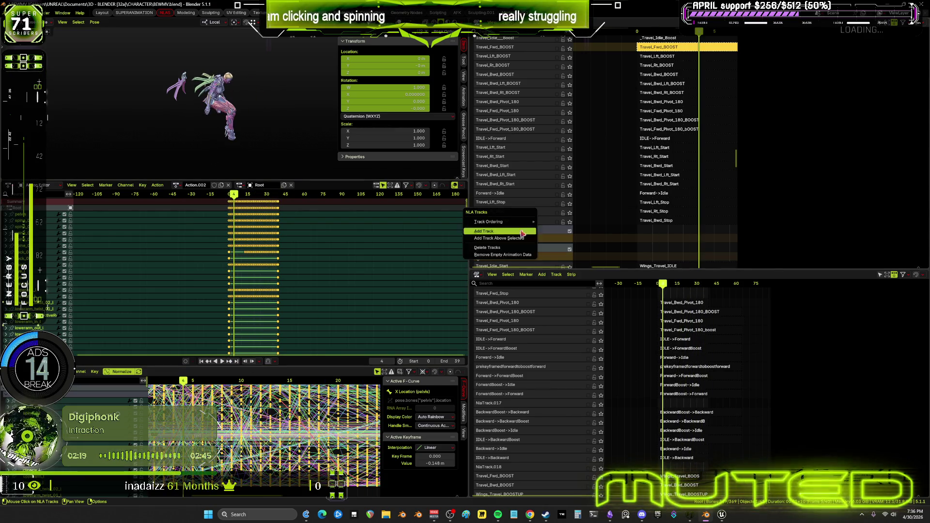
{"action": "left_click", "coordinate": [519, 239]}
{"action": "right_click", "coordinate": [528, 224]}
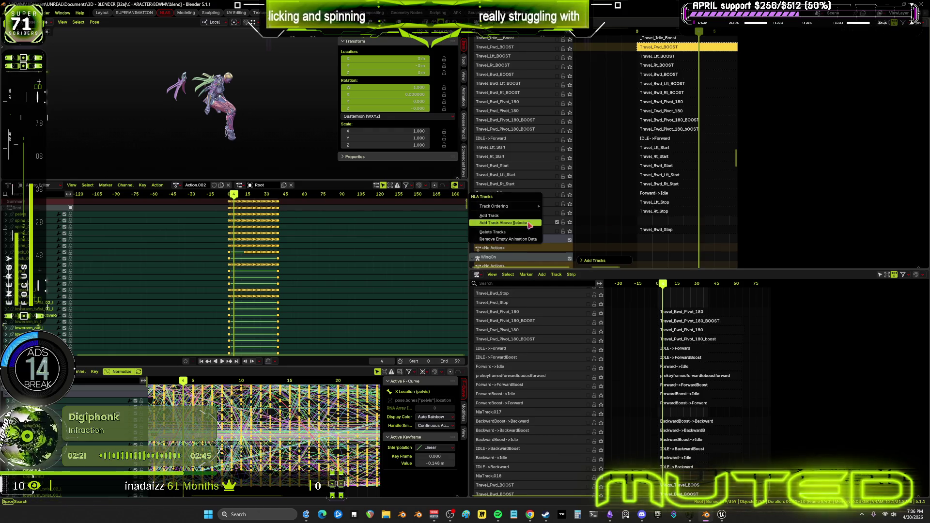
{"action": "key", "text": "Return"}
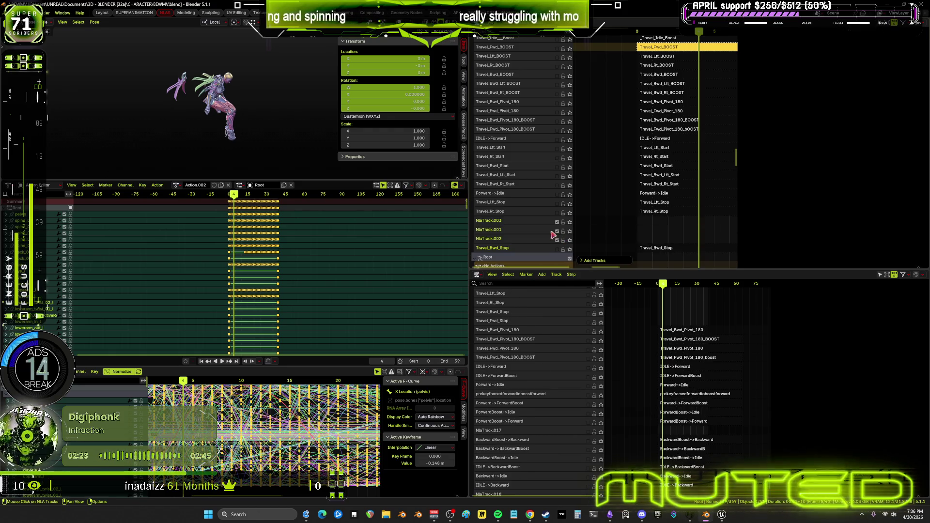
- Delete the surplus empty NlaTrack.003
{"action": "left_click", "coordinate": [498, 227]}
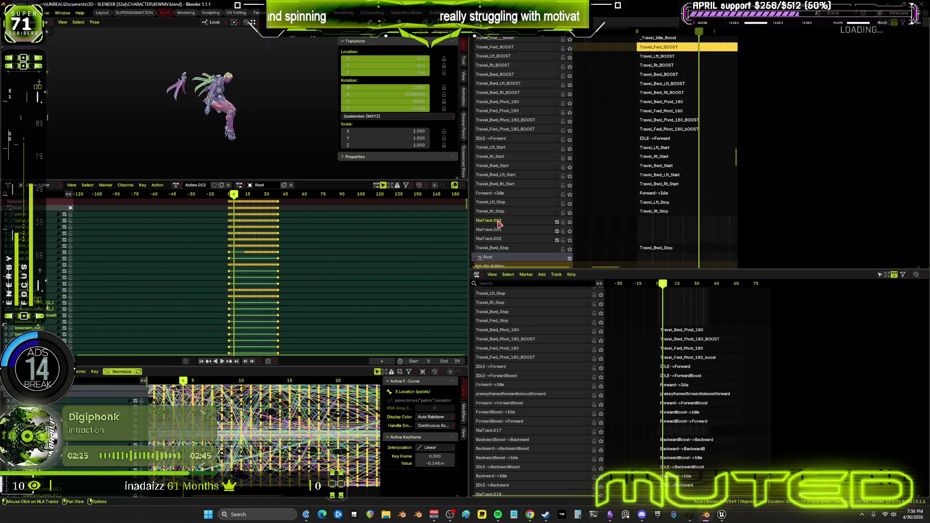
{"action": "right_click", "coordinate": [499, 224]}
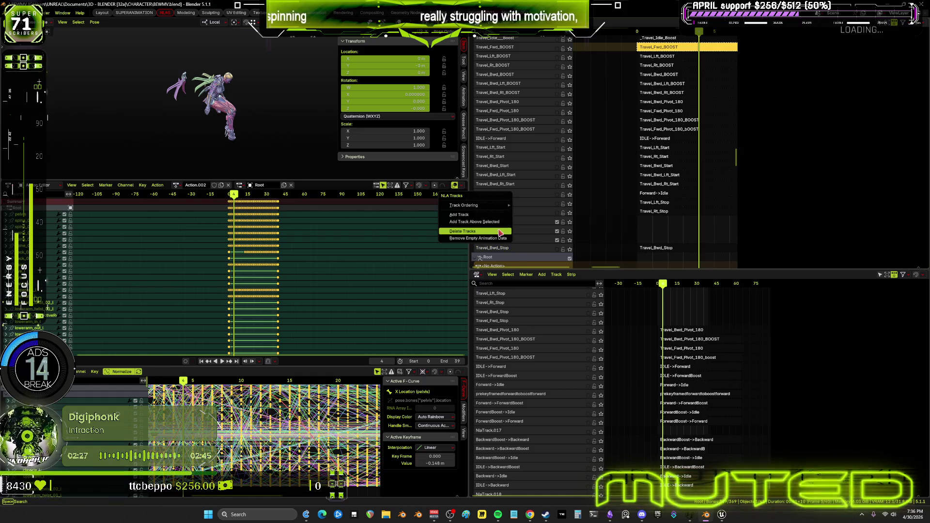
{"action": "key", "text": "Return"}
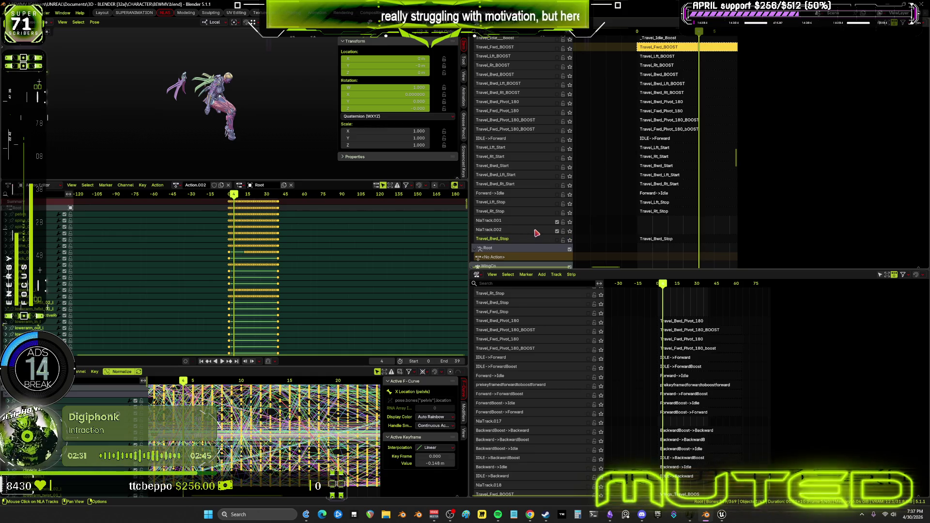
- Copy the Travel_Bwd_Stop name and rename NlaTrack.002 to Travel_Bwd_Rt_Stop
{"action": "double_click", "coordinate": [533, 238]}
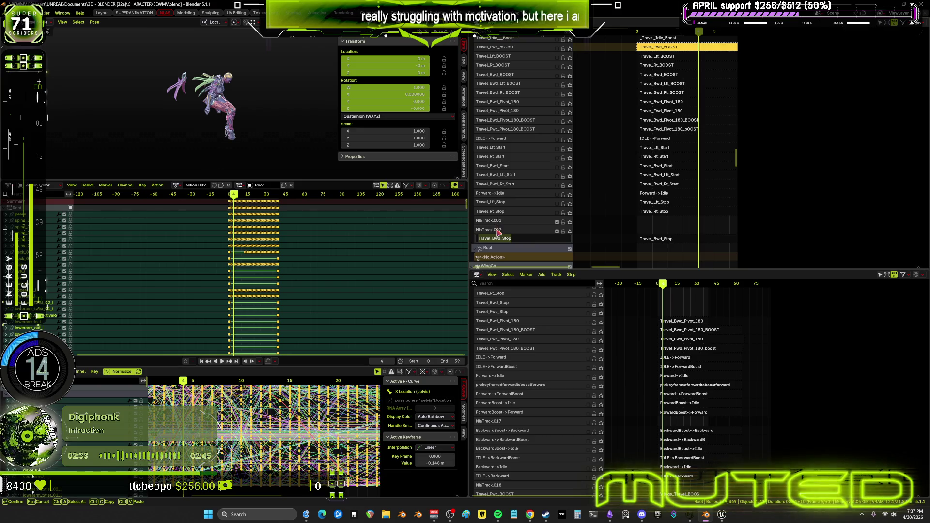
{"action": "key", "text": "Return"}
{"action": "double_click", "coordinate": [571, 230]}
{"action": "type", "text": "Travel_Bwd_Stop"}
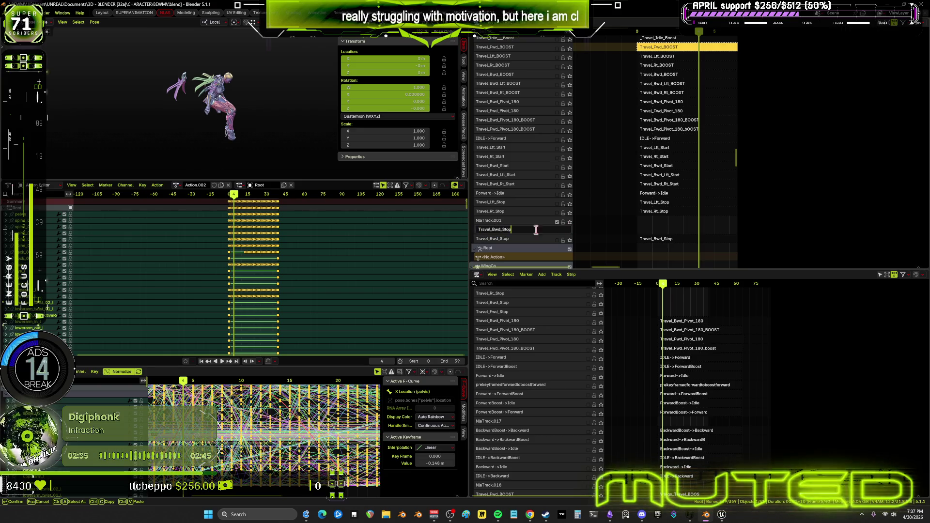
{"action": "key", "text": "Left"}
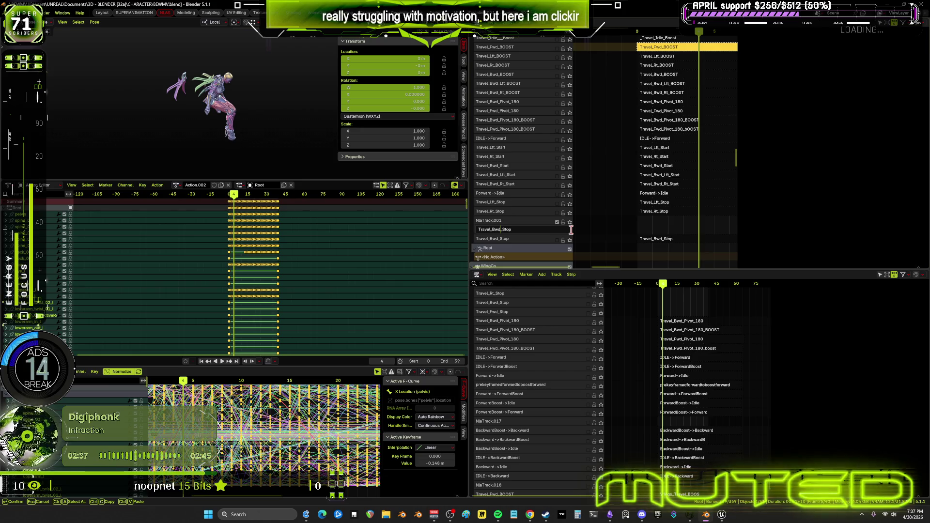
{"action": "type", "text": "Rt_"}
{"action": "key", "text": "Return"}
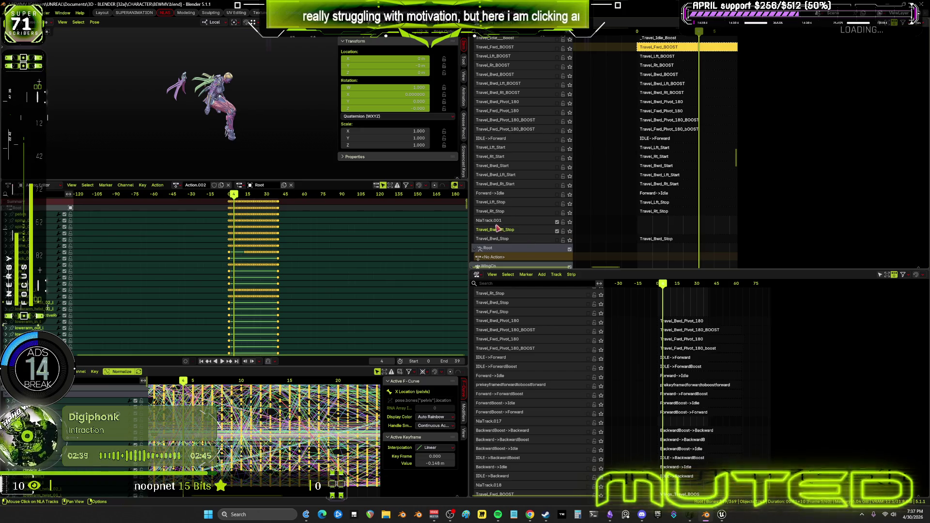
- Rename NlaTrack.001 to Travel_Bwd_Lft_Stop and confirm both new track names
{"action": "double_click", "coordinate": [495, 221]}
{"action": "type", "text": "Travel_Bwd_Stop"}
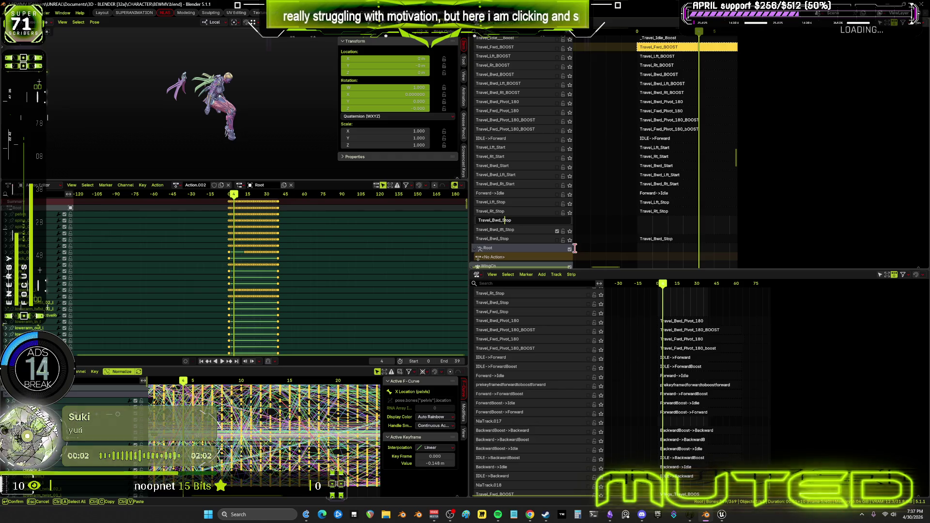
{"action": "key", "text": "Left"}
{"action": "key", "text": "Left"}
{"action": "key", "text": "Left"}
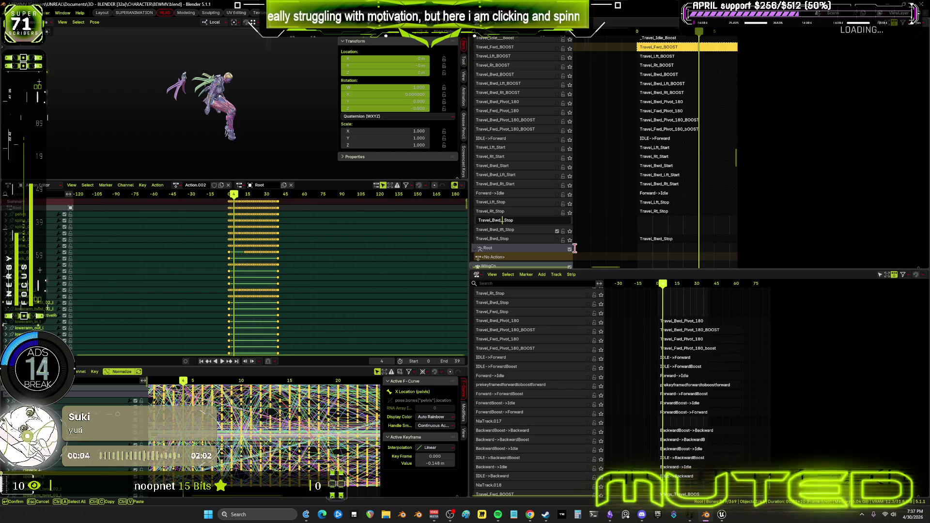
{"action": "type", "text": "rt"}
{"action": "key", "text": "Return"}
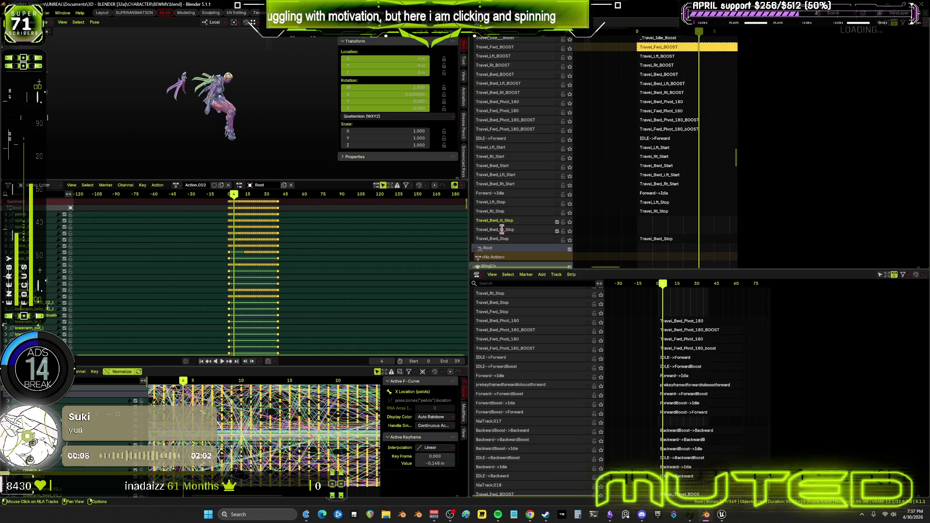
{"action": "double_click", "coordinate": [502, 230]}
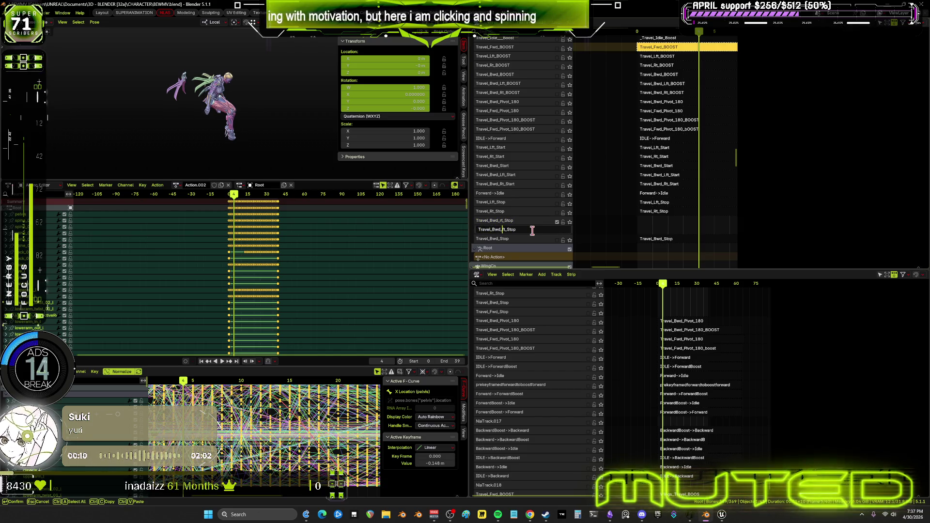
{"action": "type", "text": "Lf"}
{"action": "key", "text": "Return"}
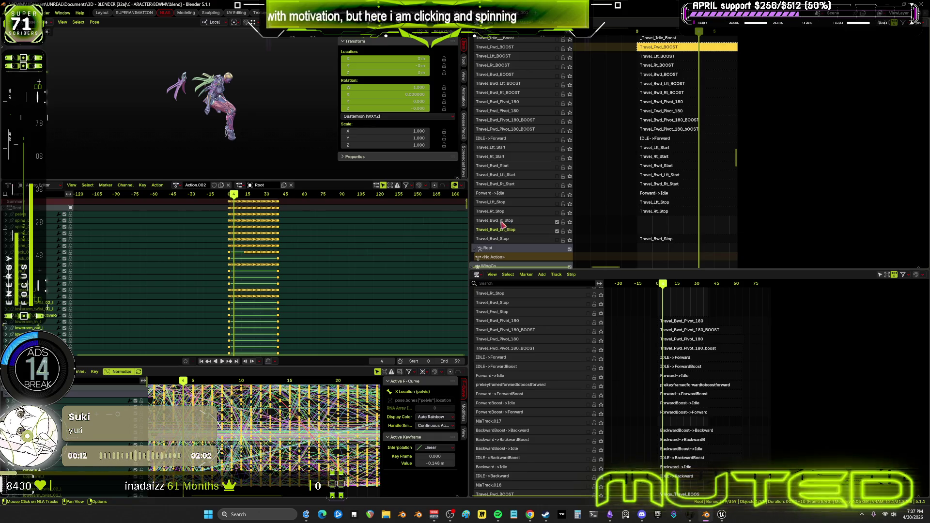
{"action": "double_click", "coordinate": [501, 221]}
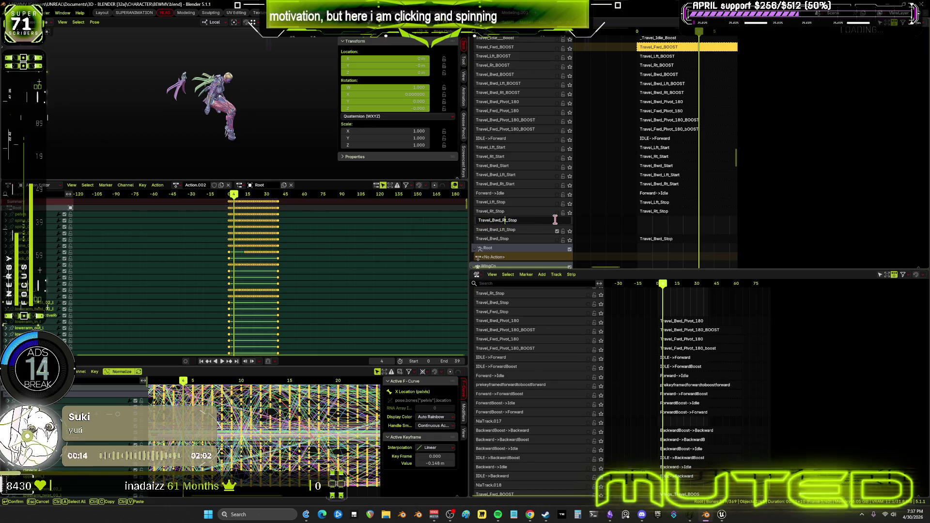
{"action": "key", "text": "Return"}
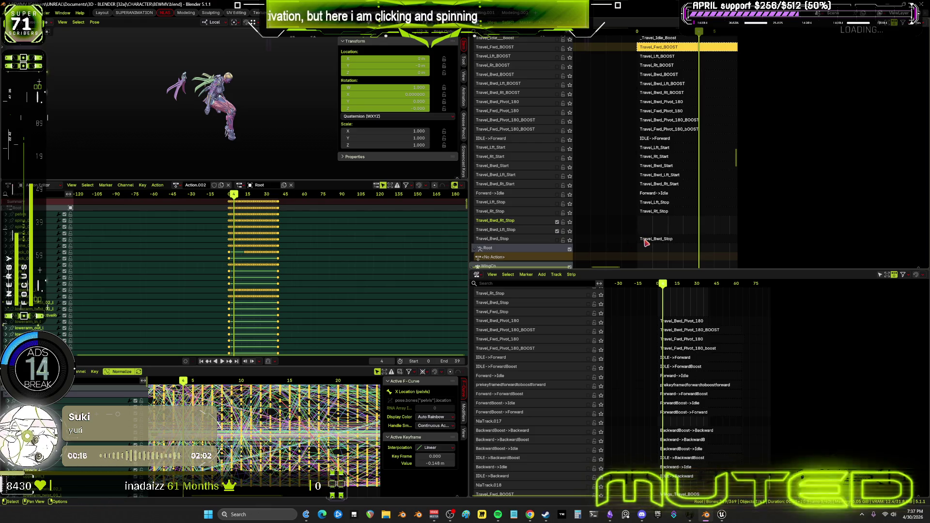
{"action": "left_click", "coordinate": [646, 240]}
{"action": "right_click", "coordinate": [645, 240]}
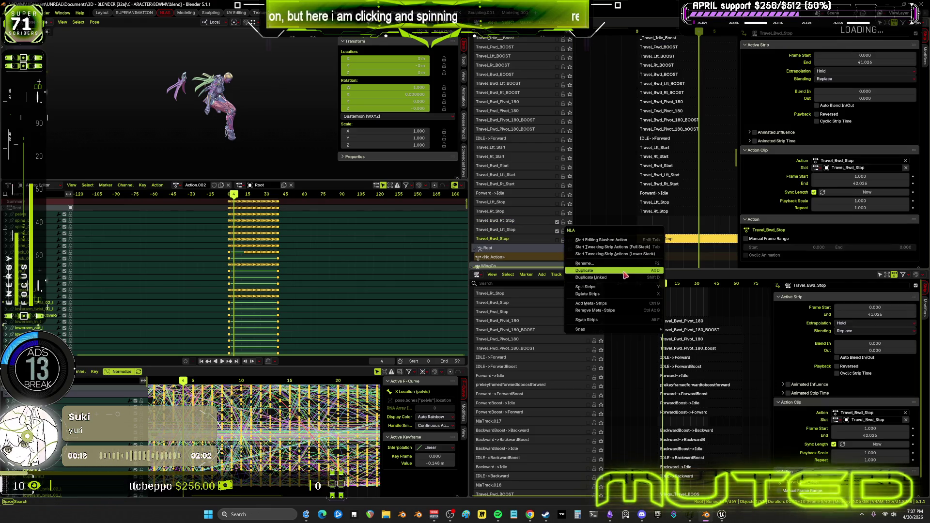
- Duplicate the Travel_Bwd_Stop strip onto the track above and search Travel_Bwd_ actions for it
{"action": "left_click", "coordinate": [653, 270]}
{"action": "left_click", "coordinate": [657, 233]}
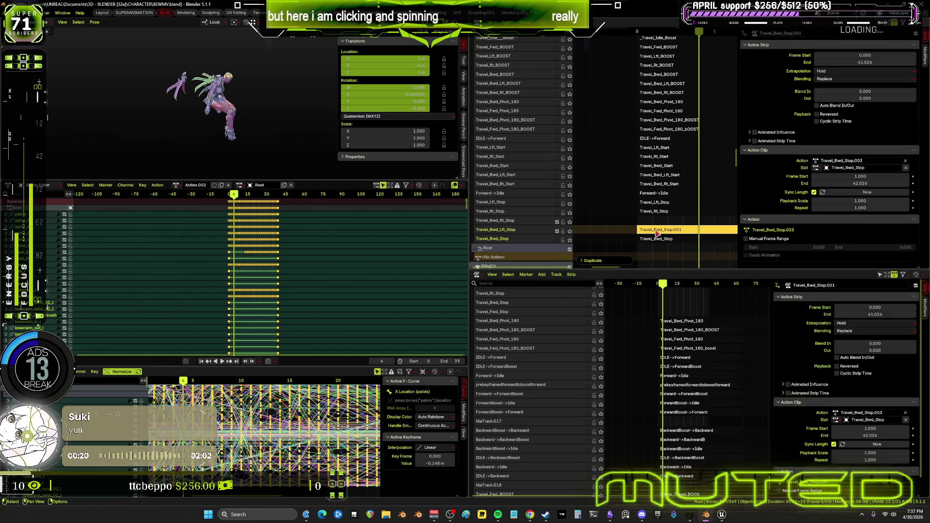
{"action": "left_click", "coordinate": [882, 161]}
{"action": "key", "text": "BackSpace"}
{"action": "key", "text": "BackSpace"}
{"action": "key", "text": "BackSpace"}
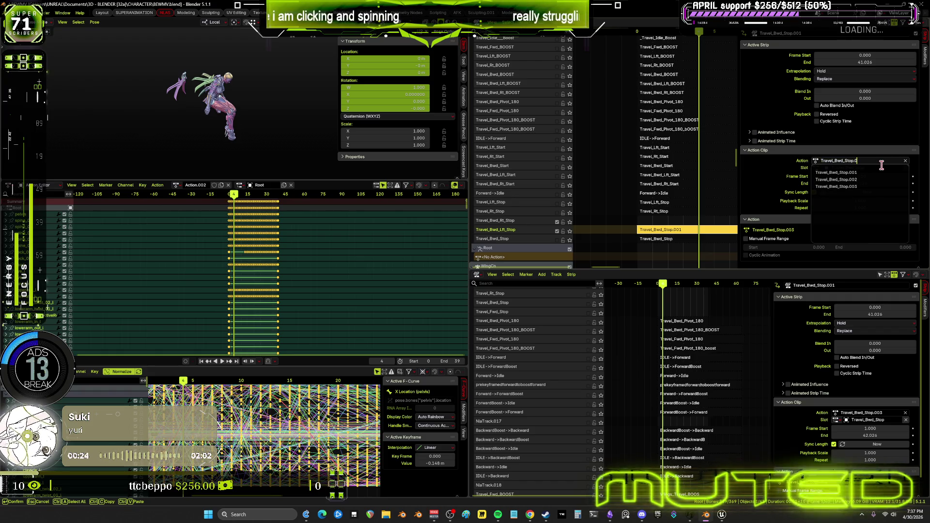
{"action": "key", "text": "BackSpace"}
{"action": "key", "text": "BackSpace"}
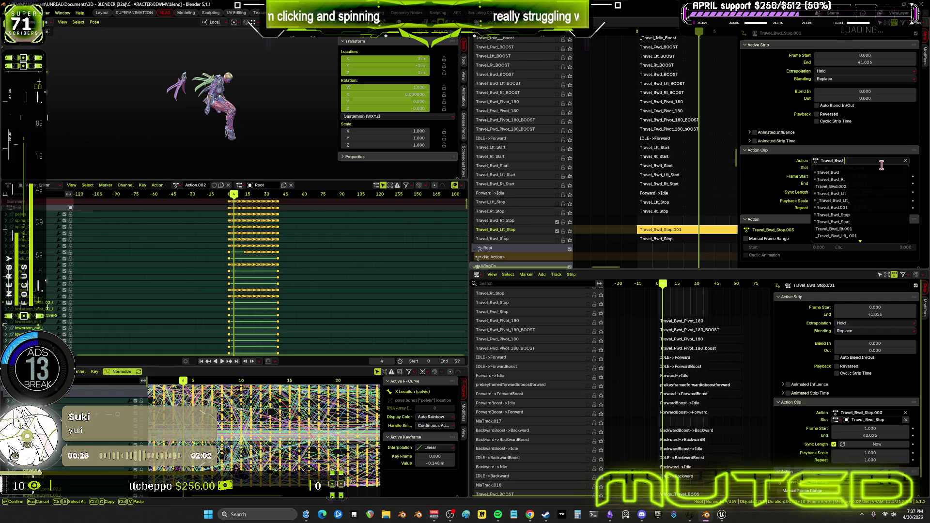
{"action": "type", "text": "Rt_s"}
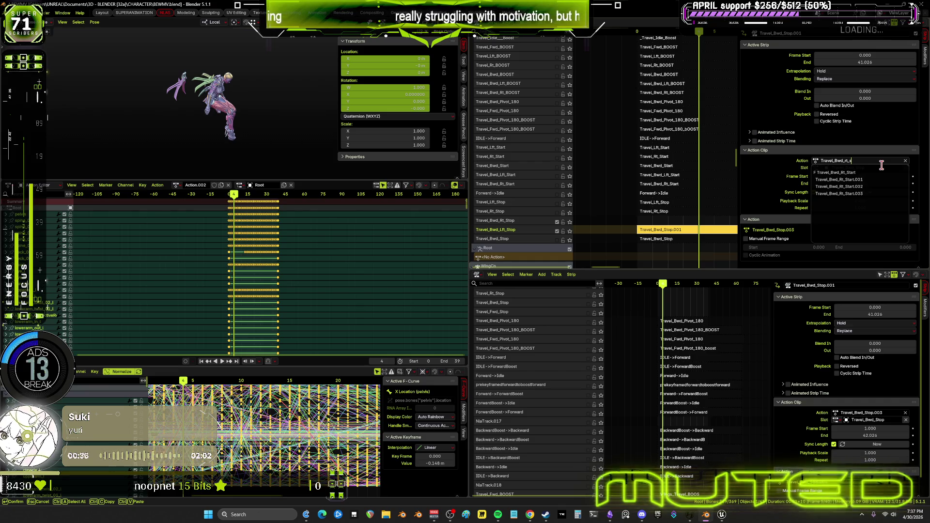
{"action": "key", "text": "BackSpace"}
{"action": "key", "text": "BackSpace"}
{"action": "key", "text": "BackSpace"}
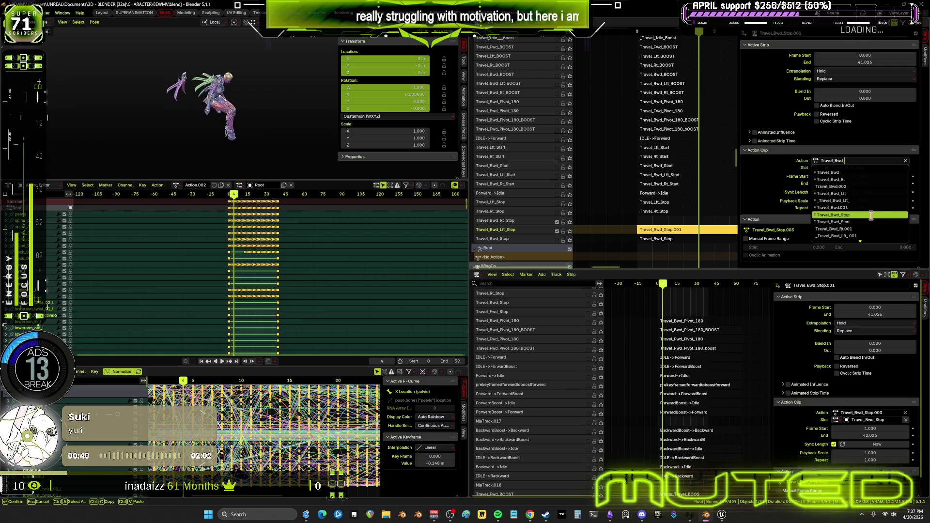
- Browse the Travel_Bwd_ action list and dismiss it, keeping the current action
{"action": "scroll", "coordinate": [872, 221], "scroll_direction": "down", "scroll_amount": 4}
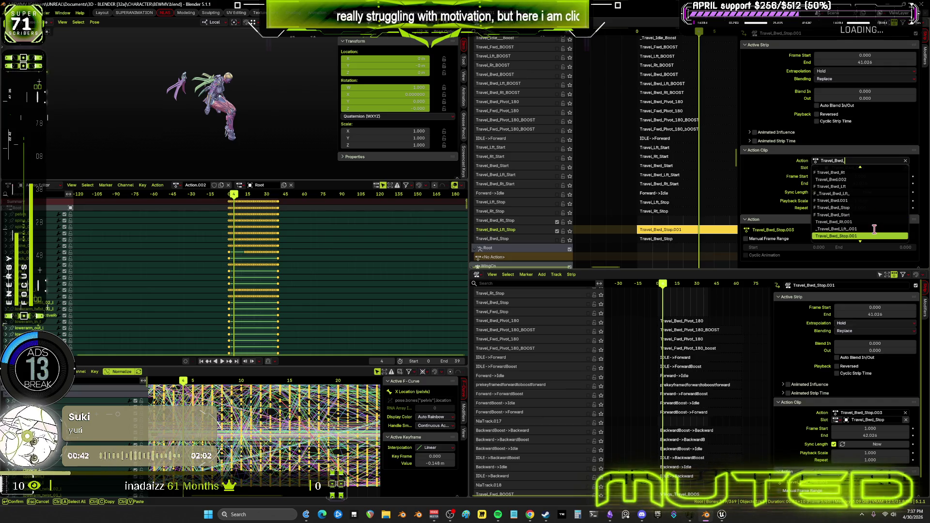
{"action": "scroll", "coordinate": [874, 229], "scroll_direction": "down", "scroll_amount": 5}
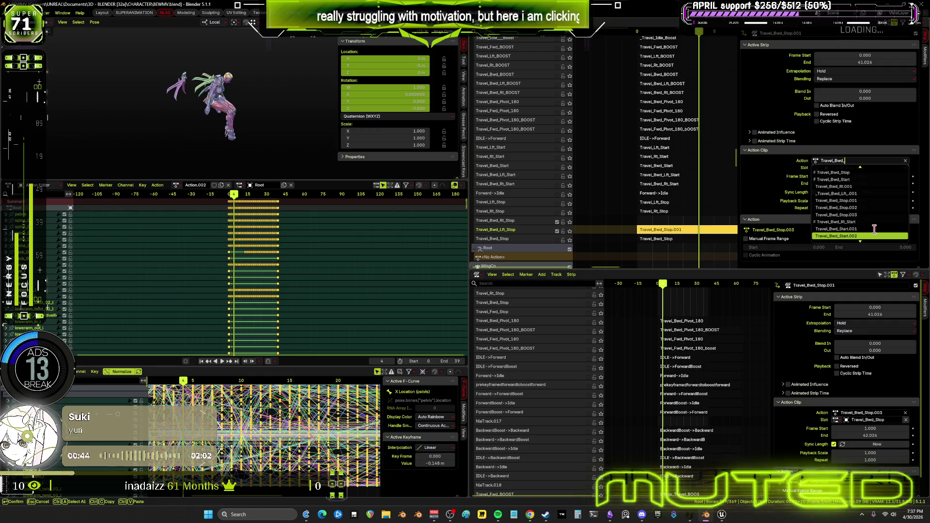
{"action": "scroll", "coordinate": [874, 229], "scroll_direction": "down", "scroll_amount": 7}
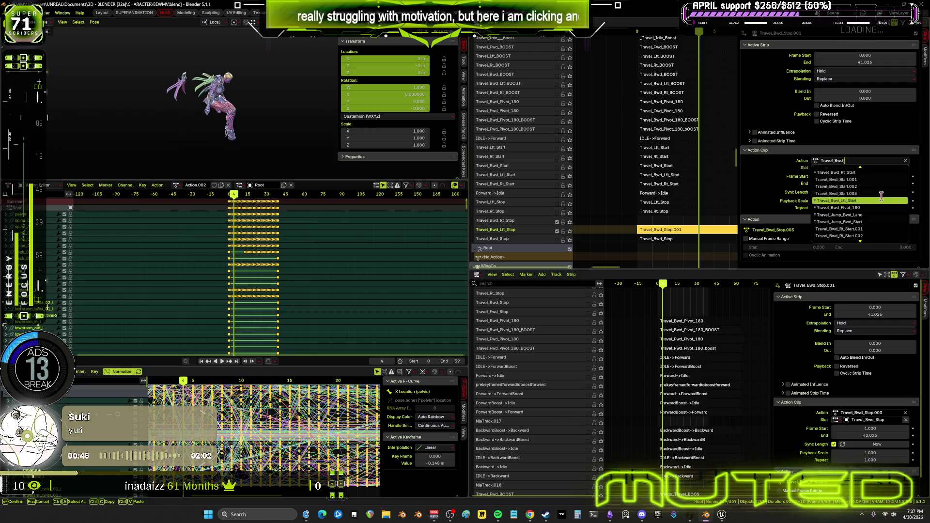
{"action": "scroll", "coordinate": [877, 213], "scroll_direction": "down", "scroll_amount": 9}
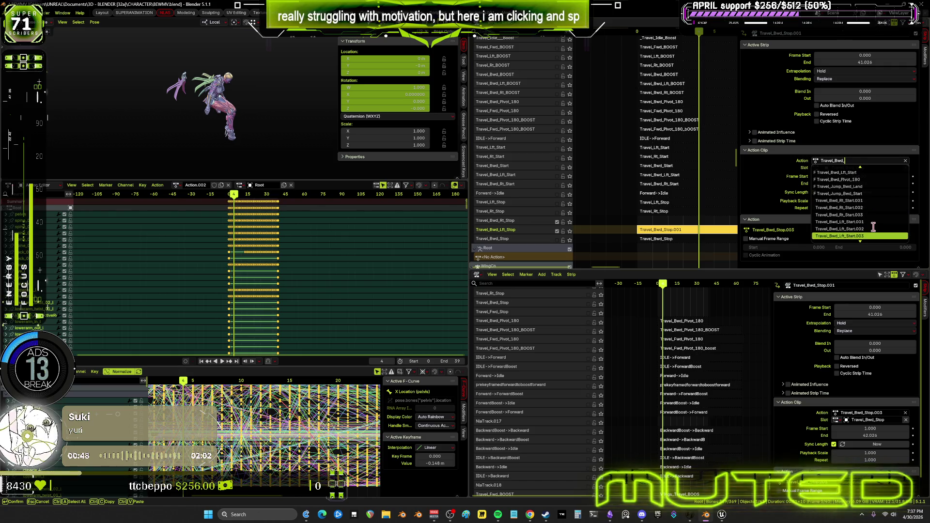
{"action": "scroll", "coordinate": [873, 228], "scroll_direction": "down", "scroll_amount": 1}
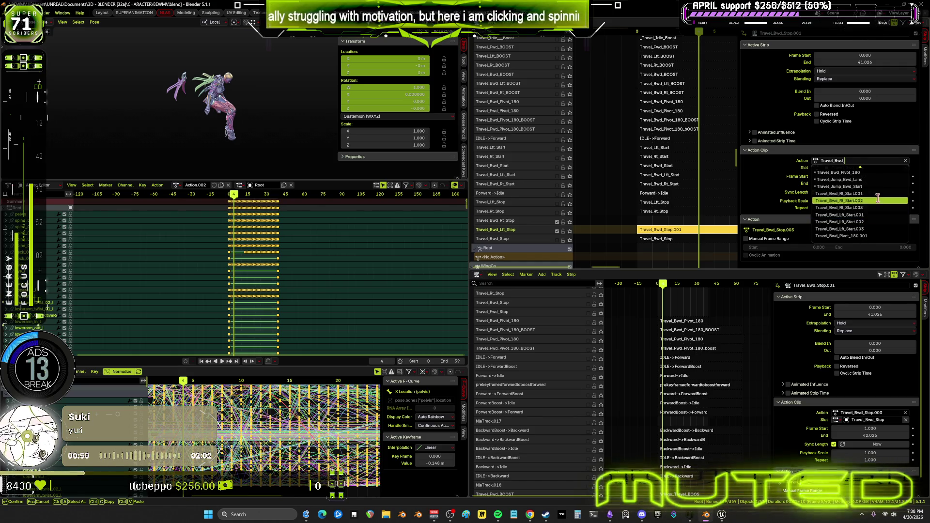
{"action": "scroll", "coordinate": [877, 198], "scroll_direction": "up", "scroll_amount": 7}
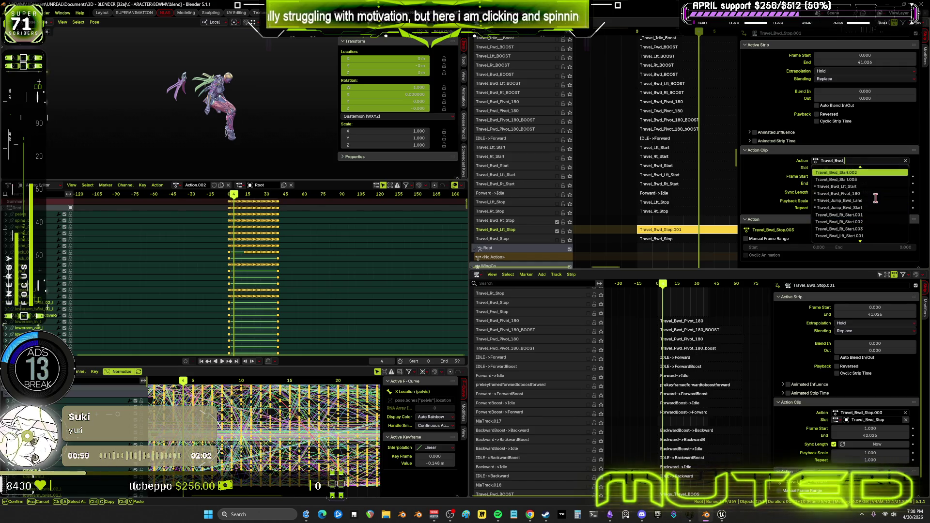
{"action": "left_click", "coordinate": [666, 199]}
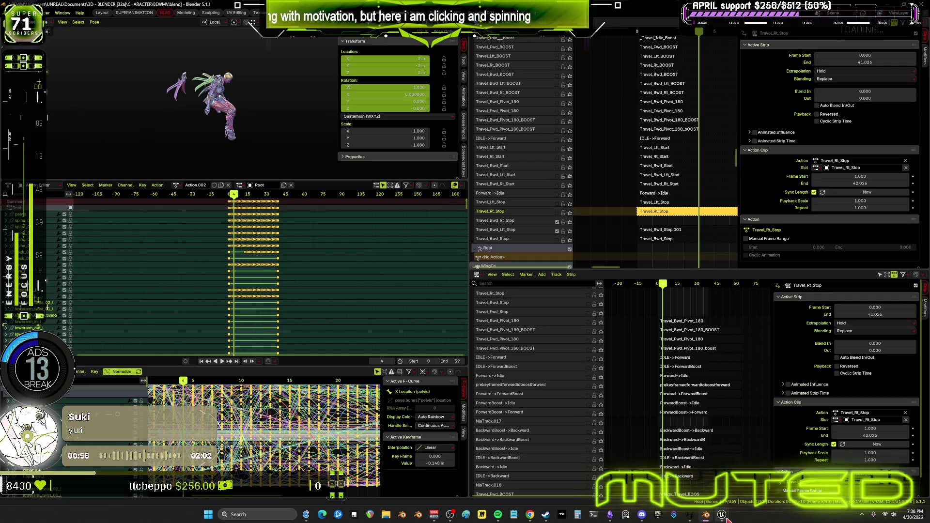
- Close the Travel_Start_BS blend space editor and return to the flying state machine
{"action": "left_click", "coordinate": [762, 472]}
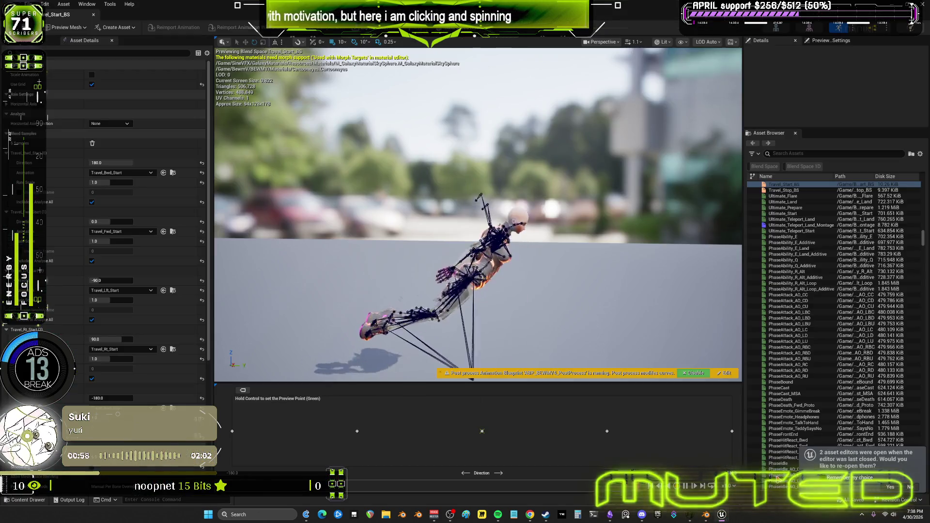
{"action": "left_click", "coordinate": [96, 15]}
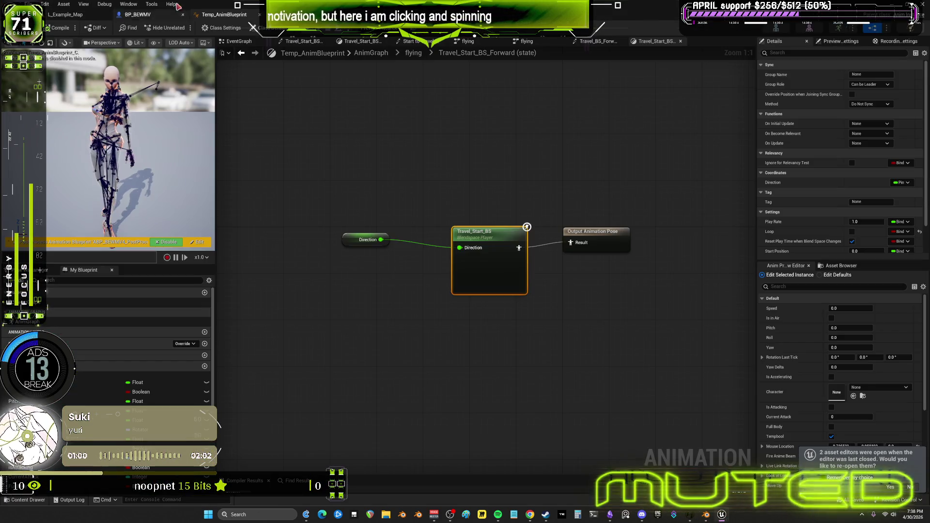
{"action": "left_click", "coordinate": [416, 53]}
{"action": "scroll", "coordinate": [493, 280], "scroll_direction": "up", "scroll_amount": 4}
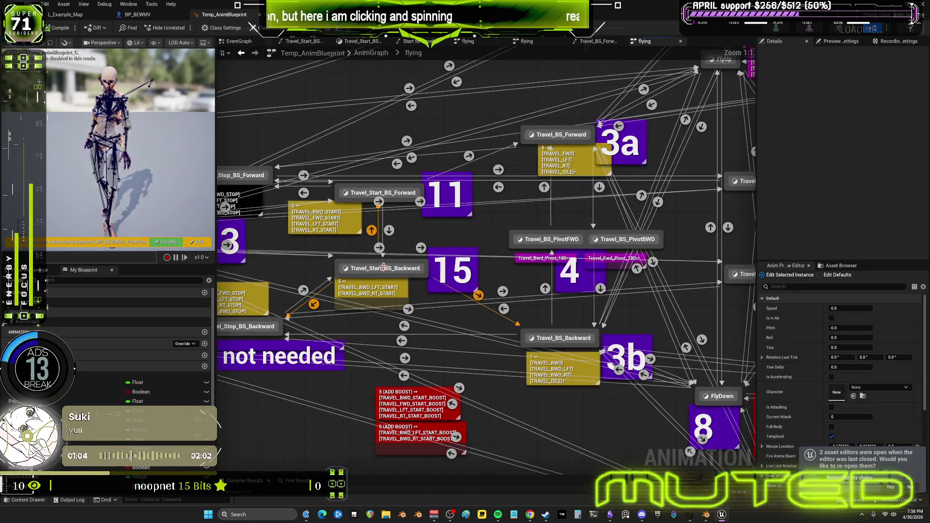
{"action": "right_click_drag", "start_coordinate": [262, 331], "coordinate": [468, 285]}
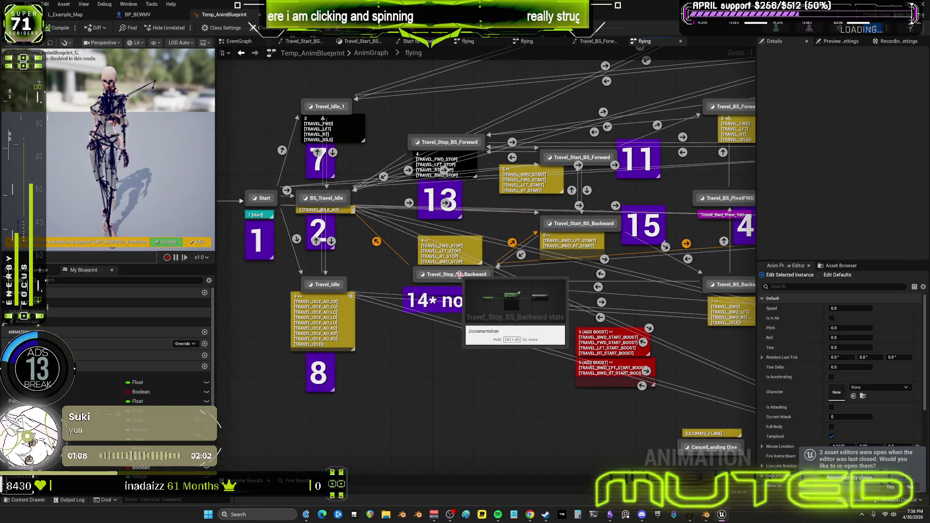
- Open Travel_Stop_BS_Backward's Travel_Stop_BS blend space and show the ParagonMuriel animation assets
{"action": "double_click", "coordinate": [468, 276]}
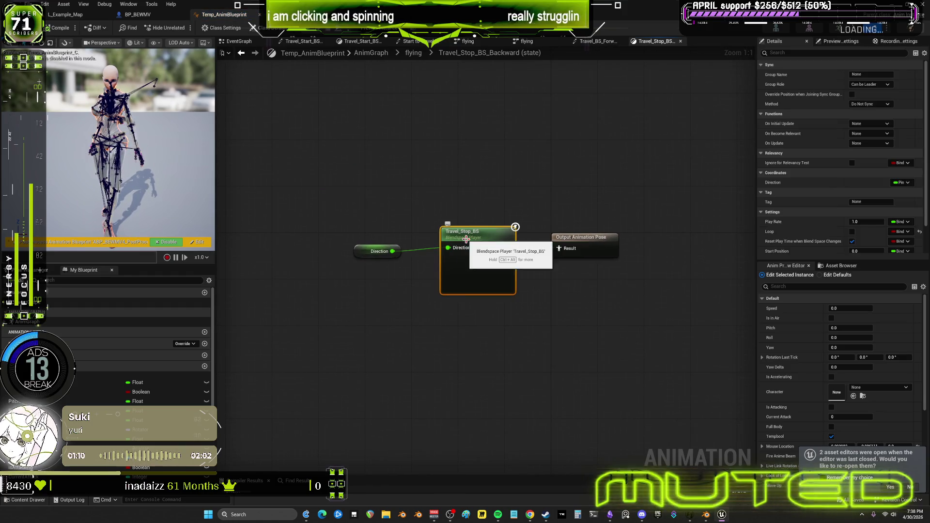
{"action": "double_click", "coordinate": [466, 250]}
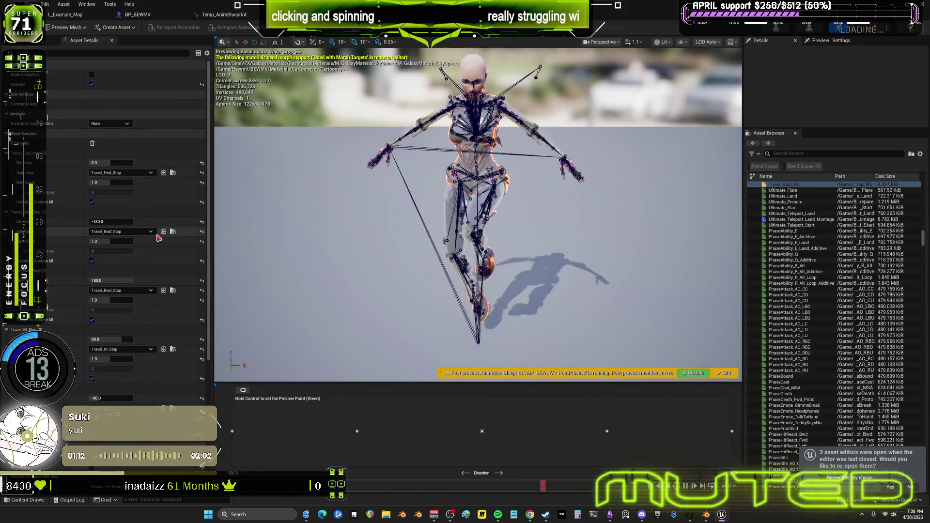
{"action": "left_click", "coordinate": [173, 349]}
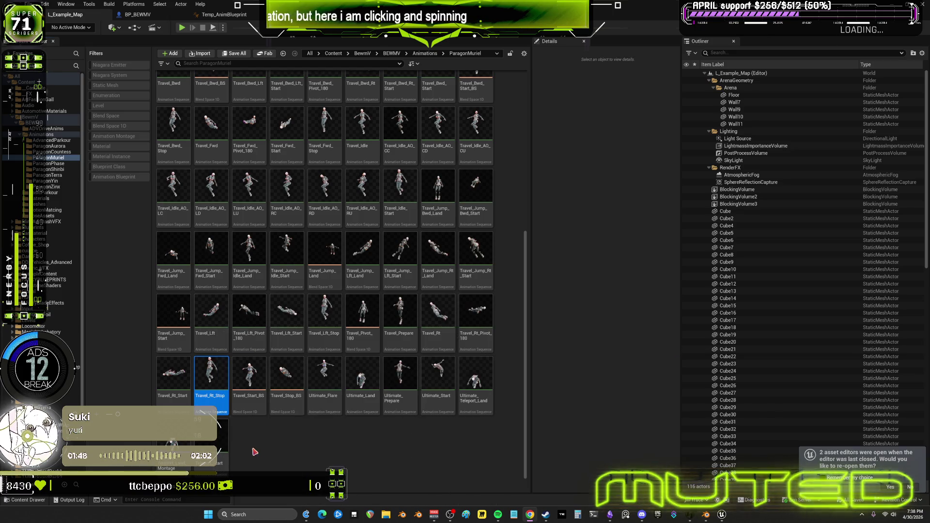
- Select only the Travel_Lft_Stop animation in the ParagonMuriel folder and view its info tooltip
{"action": "mouse_move", "coordinate": [402, 401]}
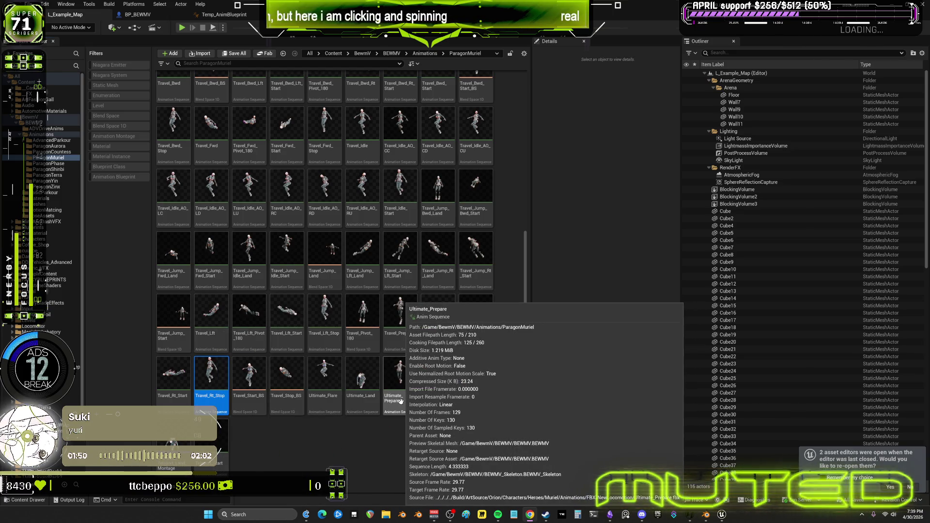
{"action": "left_click", "coordinate": [326, 303]}
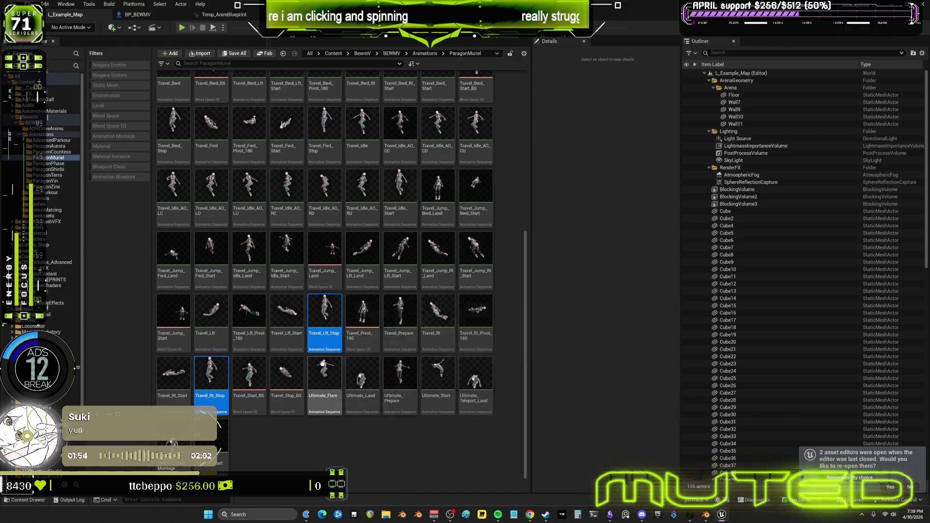
{"action": "left_click", "coordinate": [313, 465]}
{"action": "left_click", "coordinate": [315, 325]}
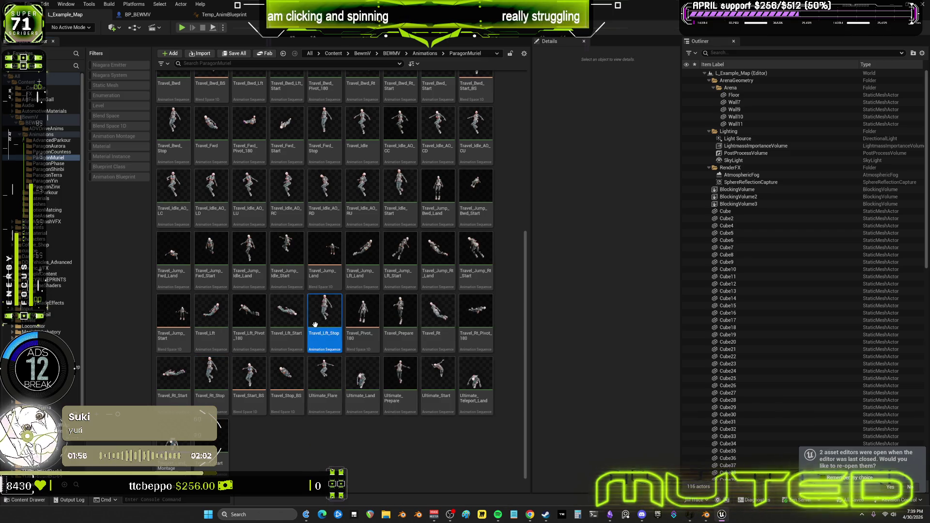
{"action": "mouse_move", "coordinate": [315, 325]}
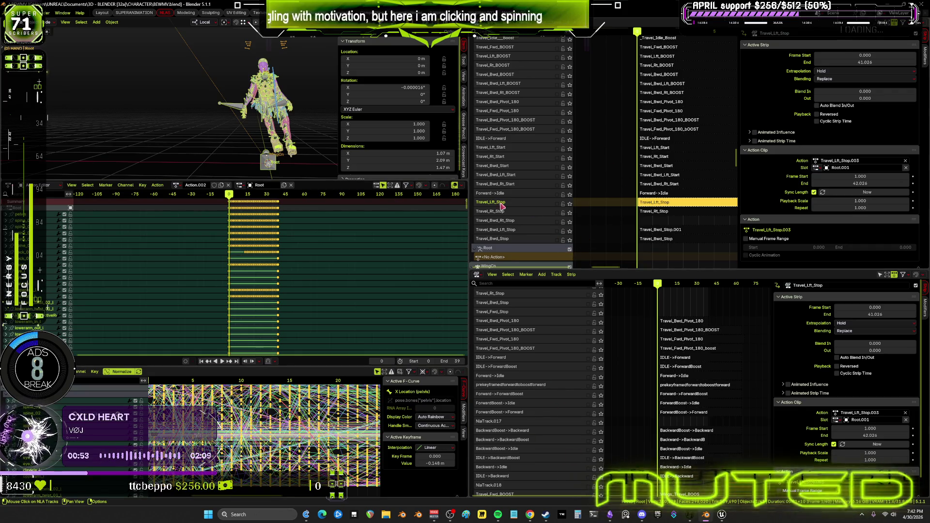
- Select all the character's bones, enter tweak mode on Travel_Lft_Stop, and play it
{"action": "middle_click_drag", "start_coordinate": [194, 121], "coordinate": [223, 119]}
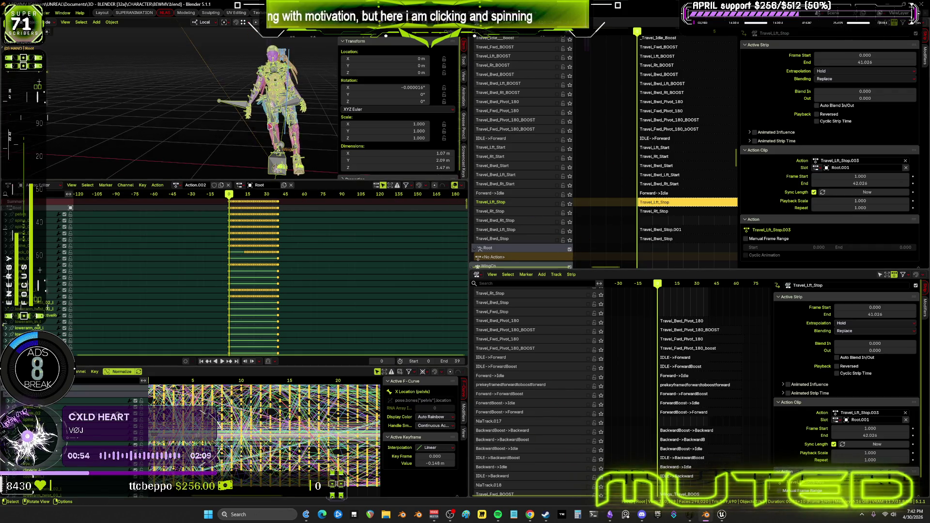
{"action": "left_click", "coordinate": [238, 112]}
{"action": "key", "text": "a"}
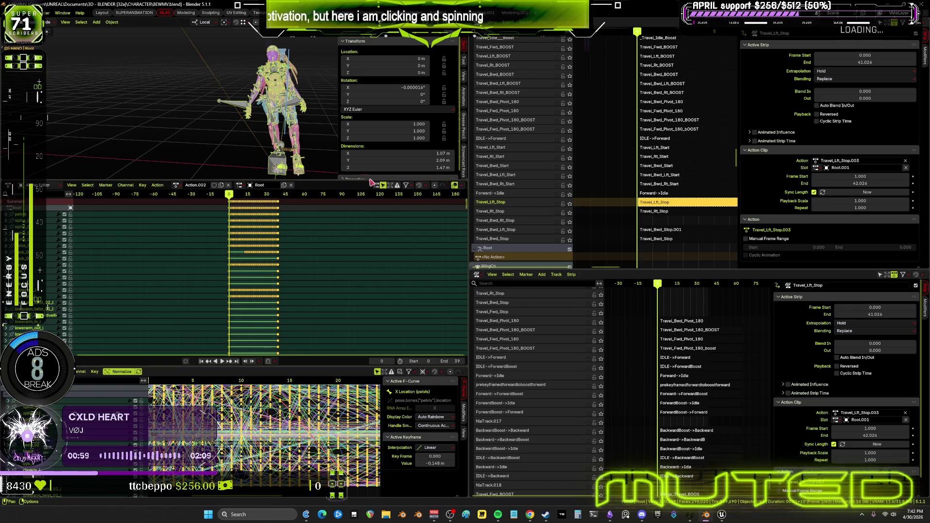
{"action": "key", "text": "Tab"}
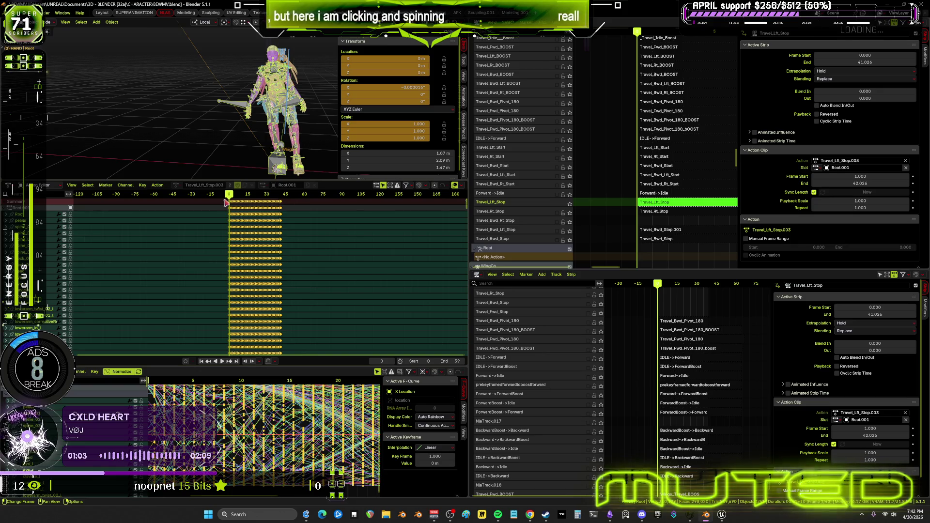
{"action": "key", "text": "space"}
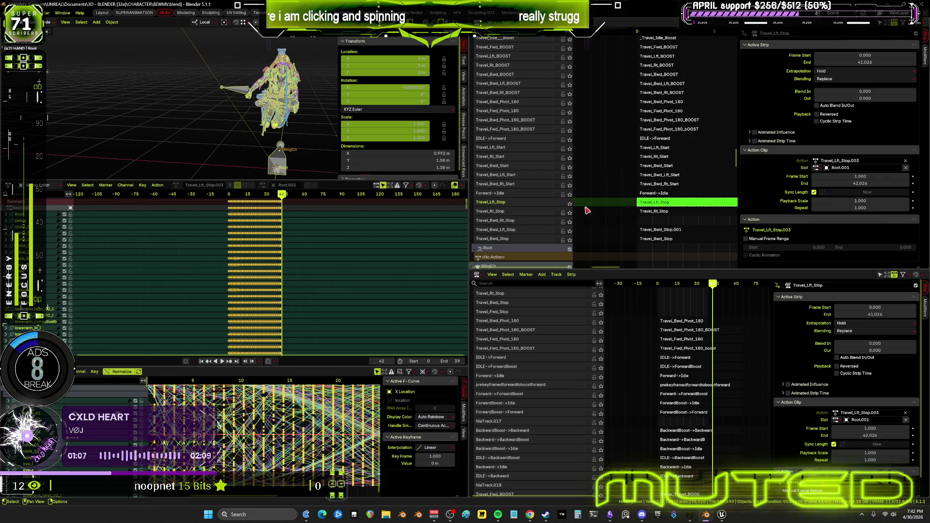
- Solo the Travel_Lft_Stop track, check poses at frames 17 and 19, then exit tweak mode
{"action": "left_click", "coordinate": [570, 202]}
{"action": "left_click_drag", "start_coordinate": [280, 195], "coordinate": [232, 196]}
{"action": "left_click_drag", "start_coordinate": [217, 195], "coordinate": [220, 194]}
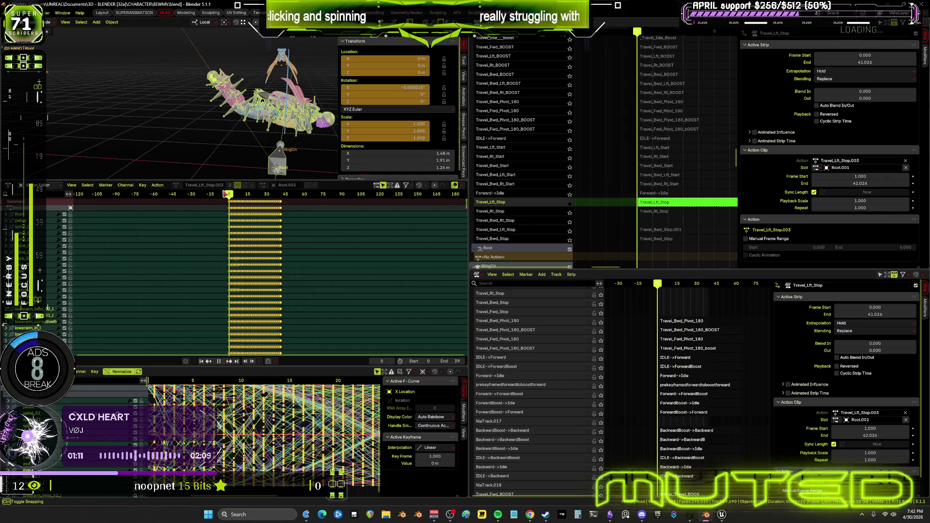
{"action": "middle_click_drag", "start_coordinate": [666, 191], "coordinate": [642, 188]}
{"action": "left_click_drag", "start_coordinate": [228, 198], "coordinate": [262, 204]}
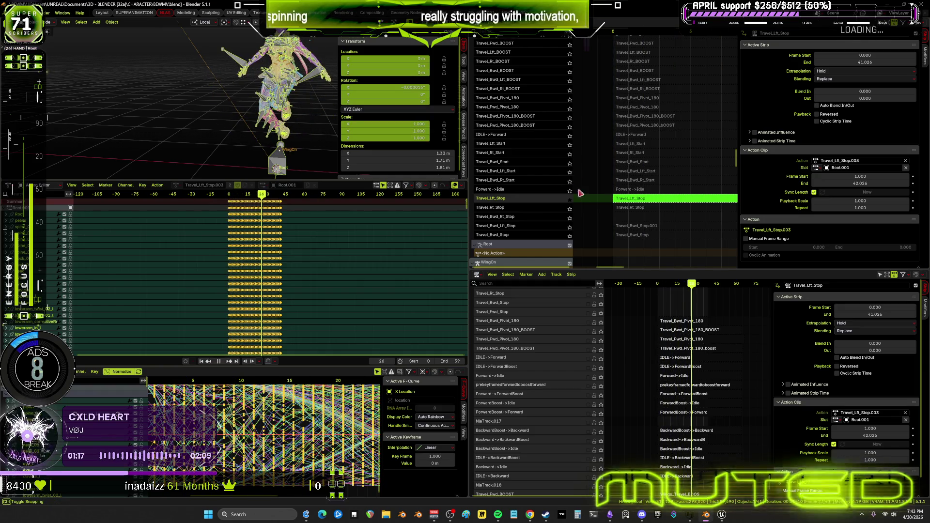
{"action": "key", "text": "Tab"}
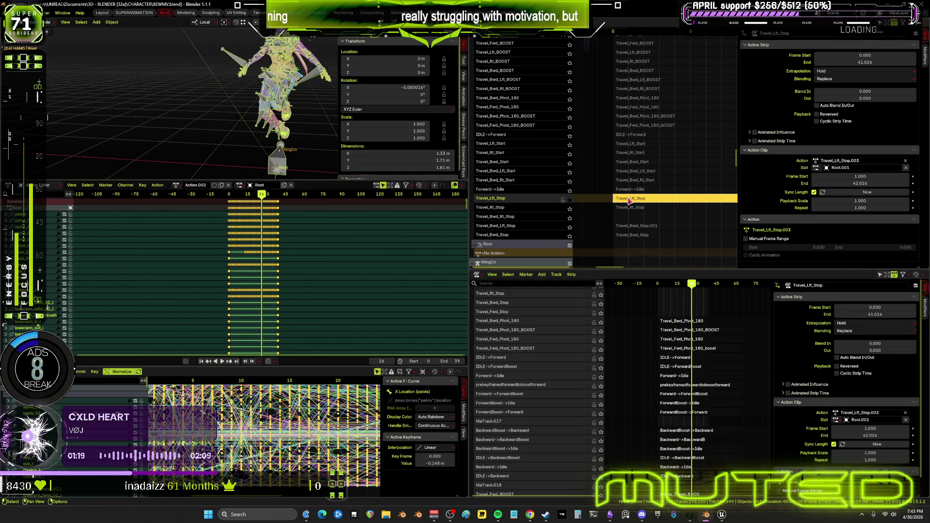
- Unsolo Travel_Lft_Stop, solo and select the Travel_Rt_Stop strip, and check frames 40 and 1
{"action": "left_click", "coordinate": [280, 196]}
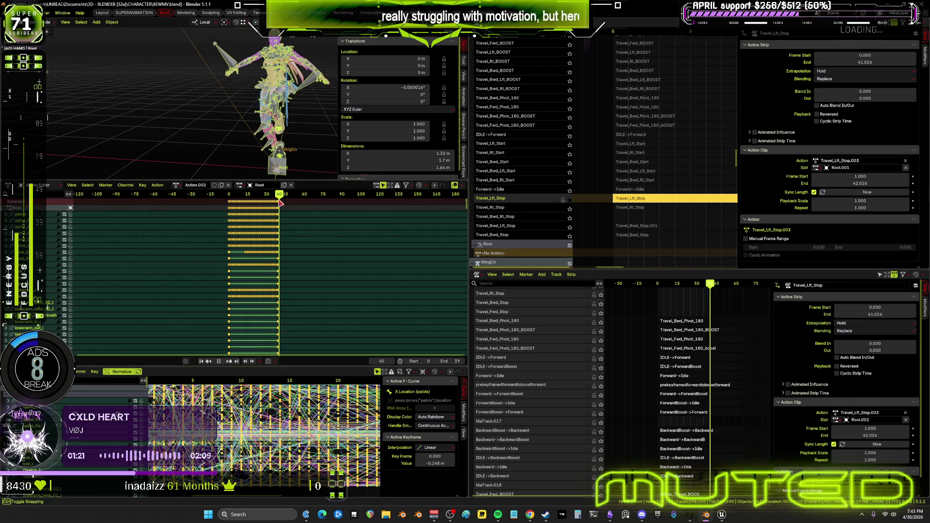
{"action": "left_click", "coordinate": [569, 200]}
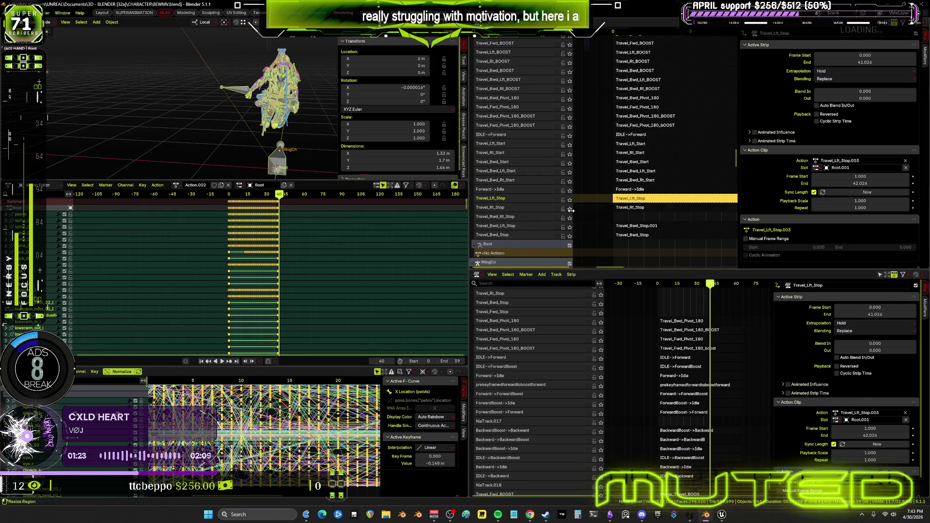
{"action": "left_click", "coordinate": [569, 209]}
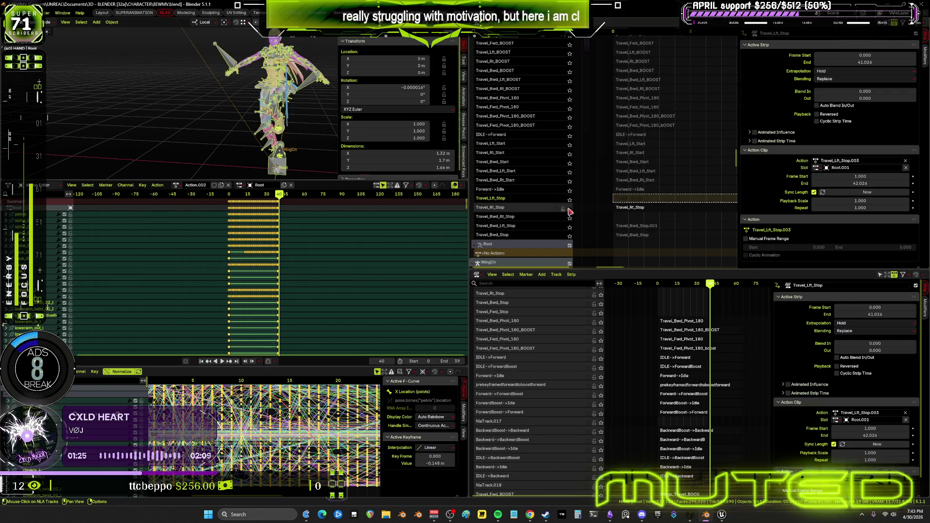
{"action": "left_click", "coordinate": [634, 208]}
{"action": "mouse_move", "coordinate": [281, 196]}
{"action": "left_mouse_down"}
{"action": "mouse_move", "coordinate": [236, 201]}
{"action": "mouse_move", "coordinate": [284, 205]}
{"action": "left_mouse_up"}
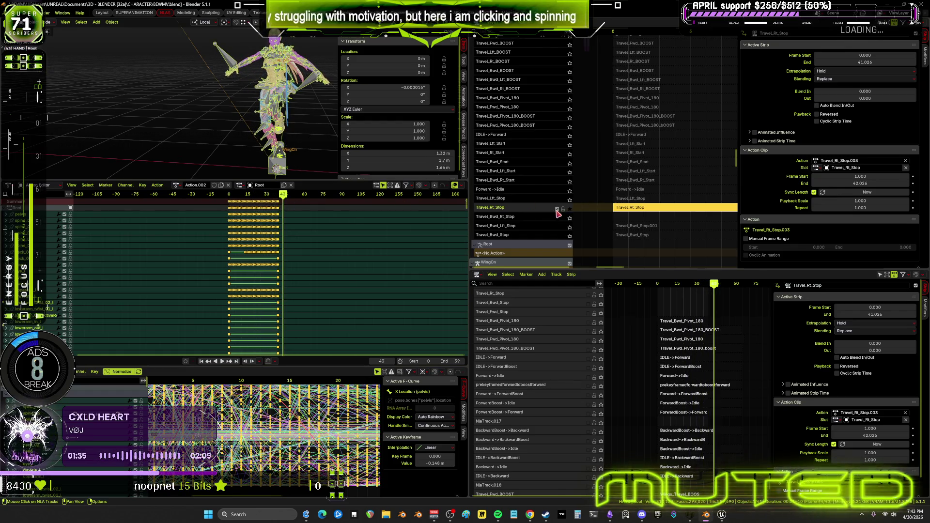
- Unsolo Travel_Rt_Stop and solo the Travel_Bwd_Lft_Stop track with Travel_Bwd_Stop.001 selected
{"action": "left_click", "coordinate": [569, 208]}
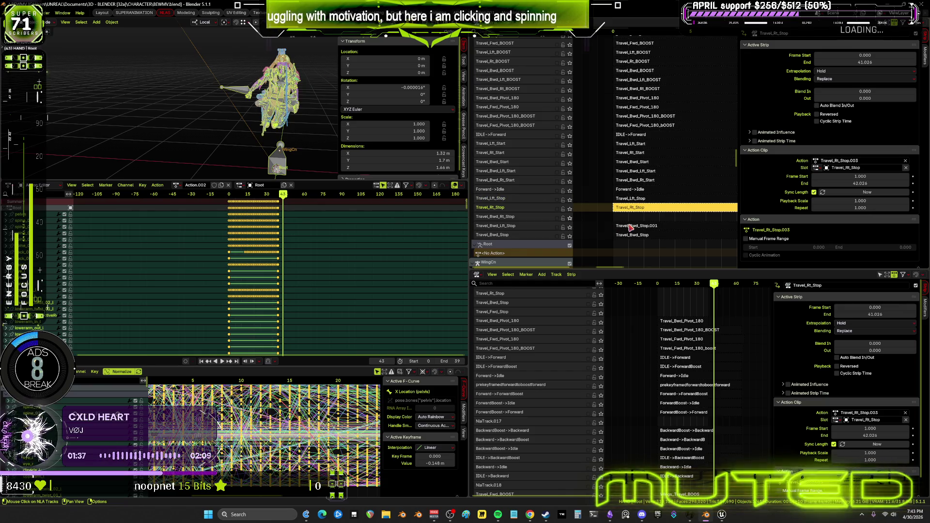
{"action": "left_click", "coordinate": [644, 232]}
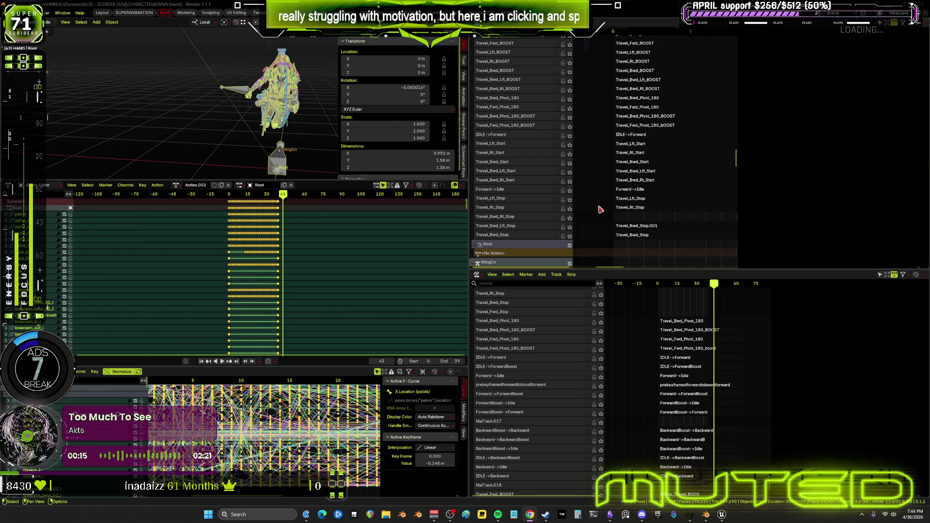
{"action": "left_click", "coordinate": [654, 227]}
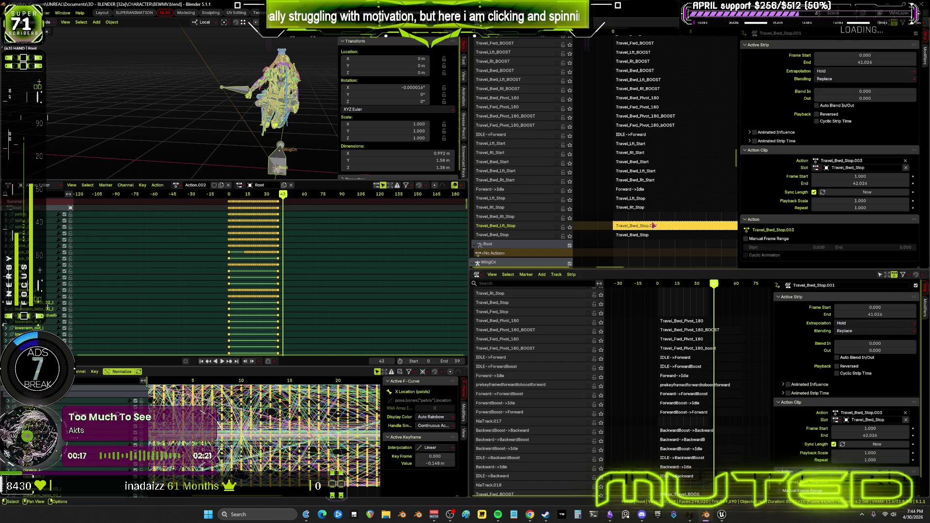
{"action": "left_click", "coordinate": [570, 226]}
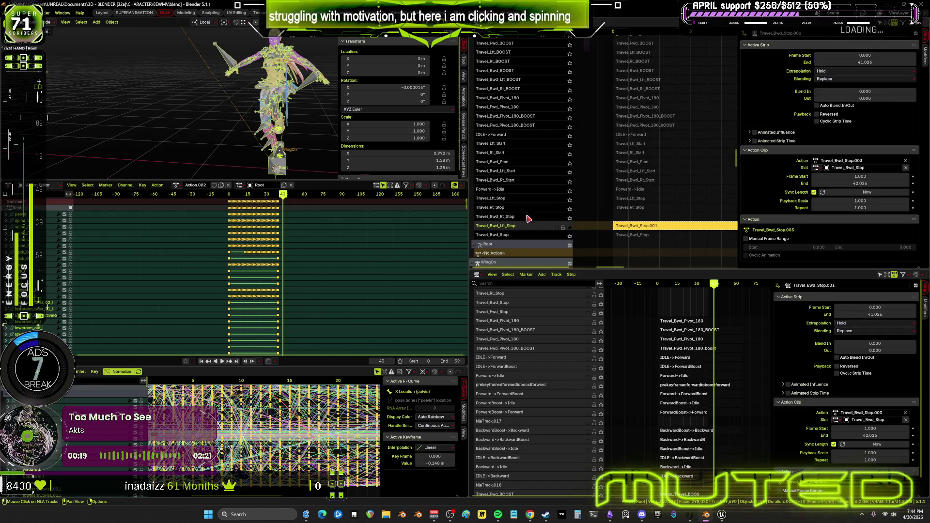
- Scrub from frame 1, stop playback at frame 42, and open the strip's Action field
{"action": "mouse_move", "coordinate": [250, 196]}
{"action": "left_mouse_down"}
{"action": "mouse_move", "coordinate": [229, 196]}
{"action": "mouse_move", "coordinate": [284, 198]}
{"action": "left_mouse_up"}
{"action": "key", "text": "Escape"}
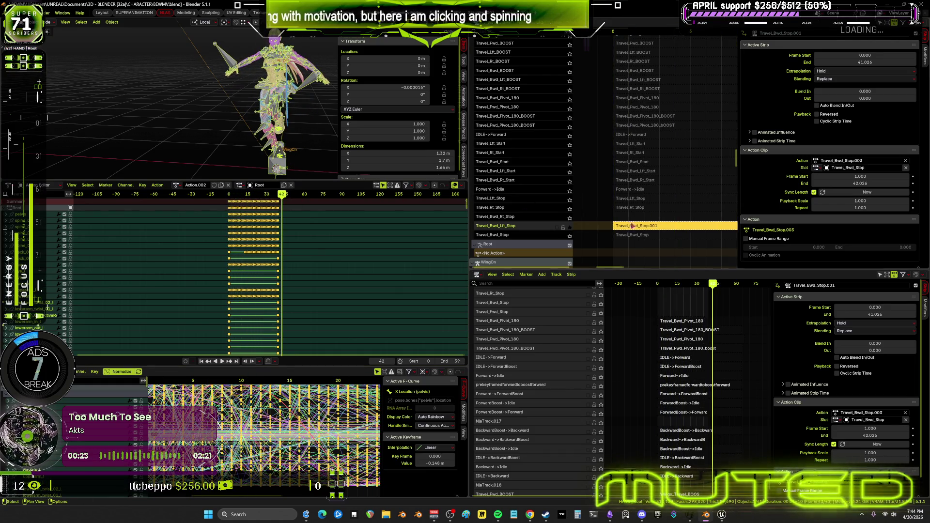
{"action": "left_click", "coordinate": [878, 160]}
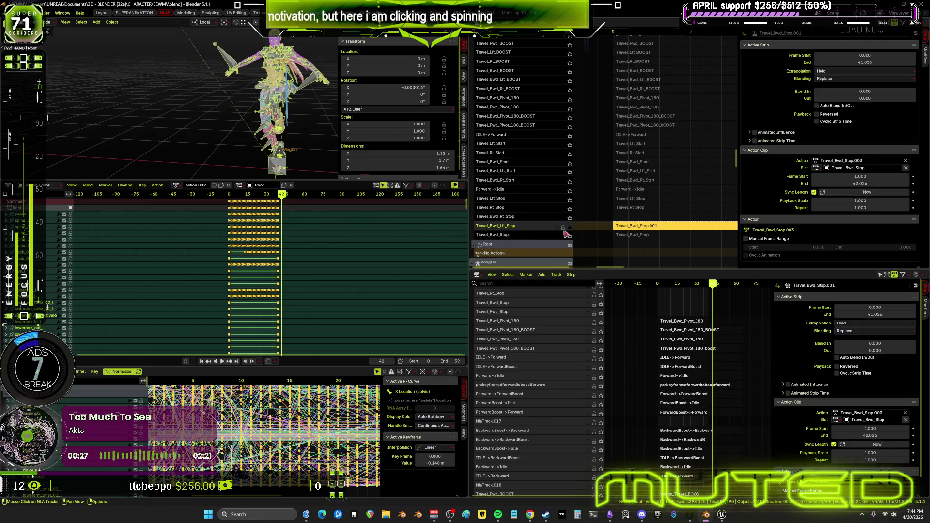
{"action": "left_click", "coordinate": [868, 160]}
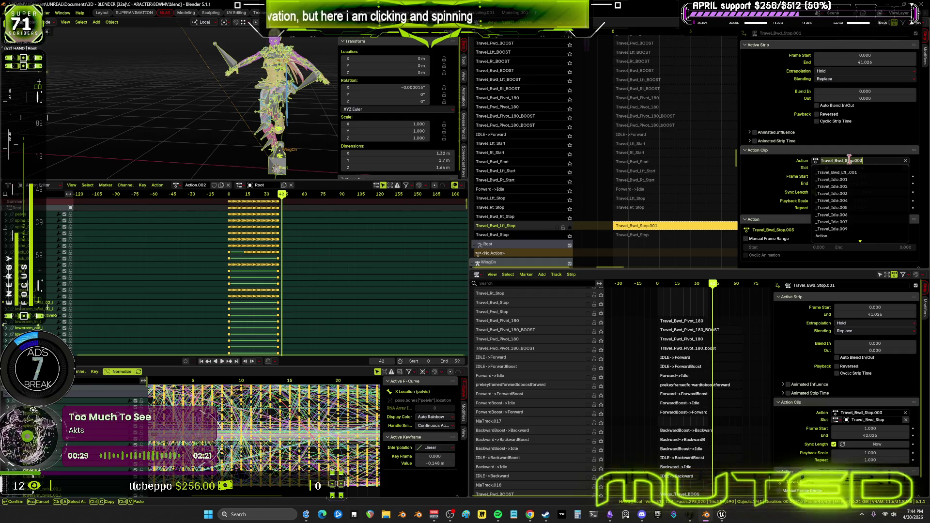
- Search the actions for 'Travel_Bwd_', browse the results, and cancel to keep Travel_Bwd_Stop.003
{"action": "type", "text": "Travel_Bwd_"}
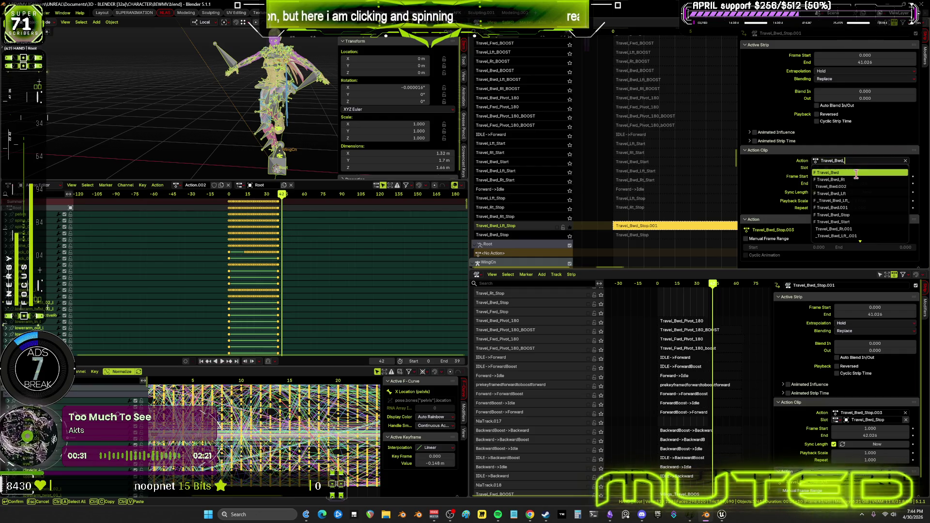
{"action": "scroll", "coordinate": [874, 215], "scroll_direction": "down", "scroll_amount": 7}
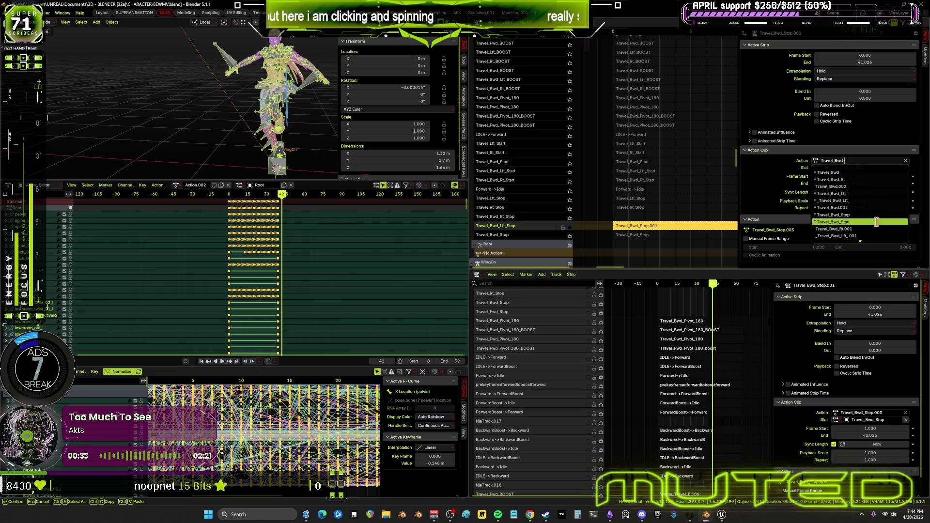
{"action": "scroll", "coordinate": [878, 229], "scroll_direction": "down", "scroll_amount": 3}
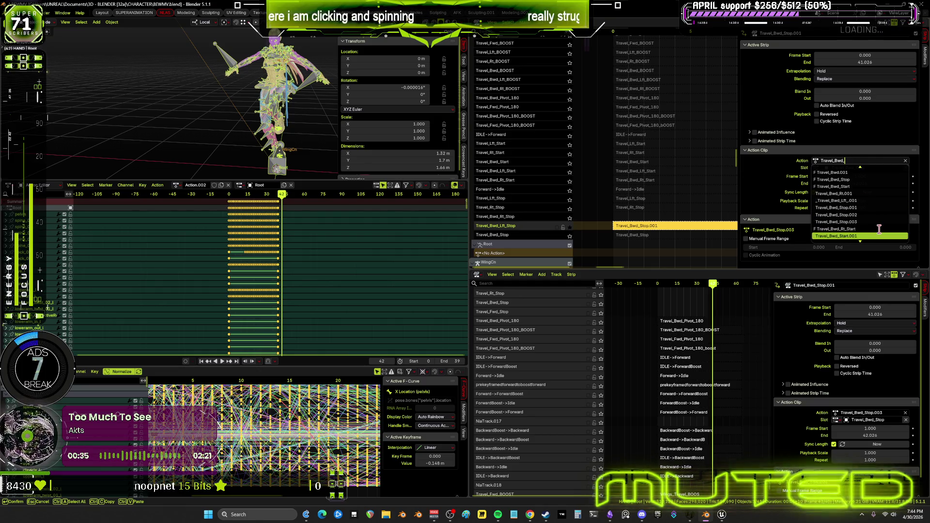
{"action": "scroll", "coordinate": [879, 229], "scroll_direction": "down", "scroll_amount": 6}
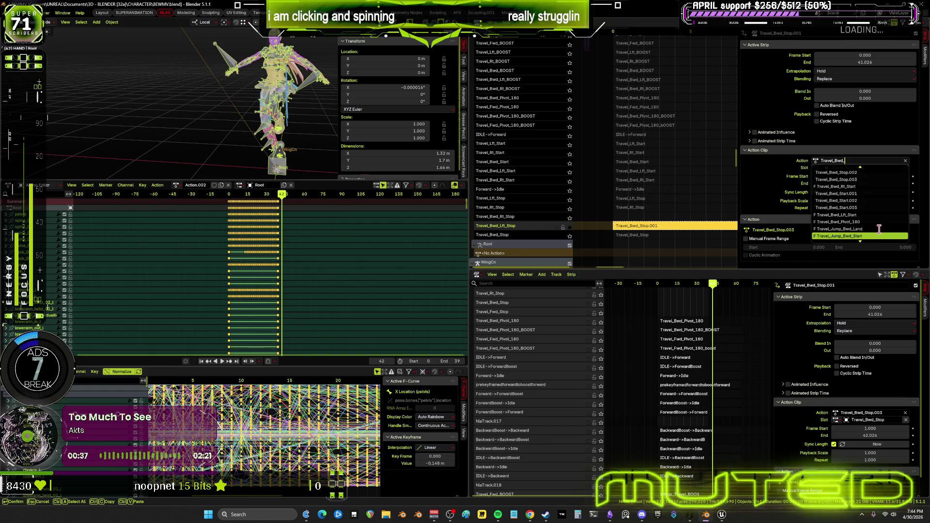
{"action": "scroll", "coordinate": [872, 229], "scroll_direction": "down", "scroll_amount": 8}
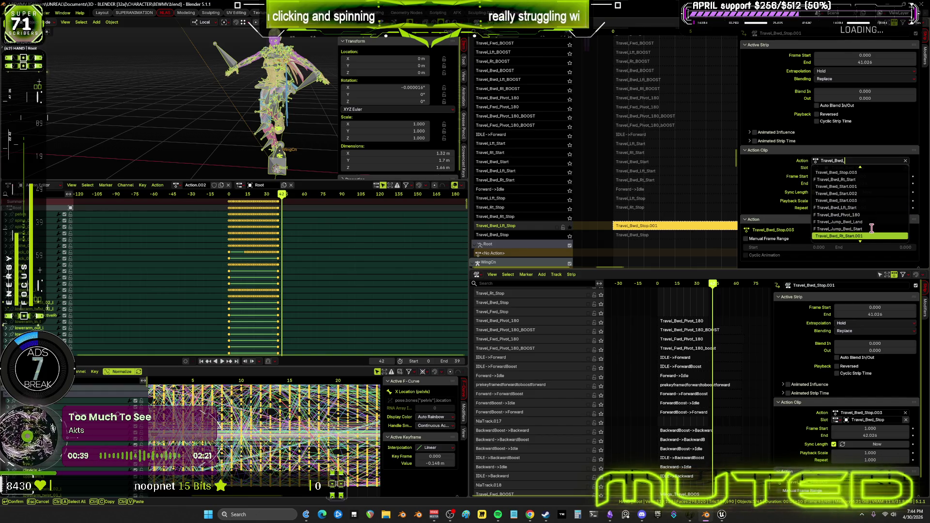
{"action": "scroll", "coordinate": [872, 229], "scroll_direction": "down", "scroll_amount": 3}
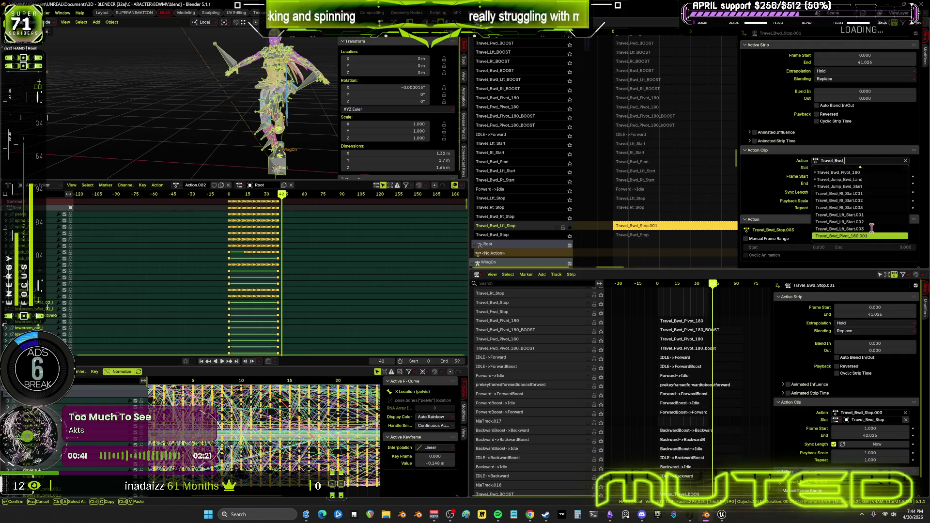
{"action": "key", "text": "Escape"}
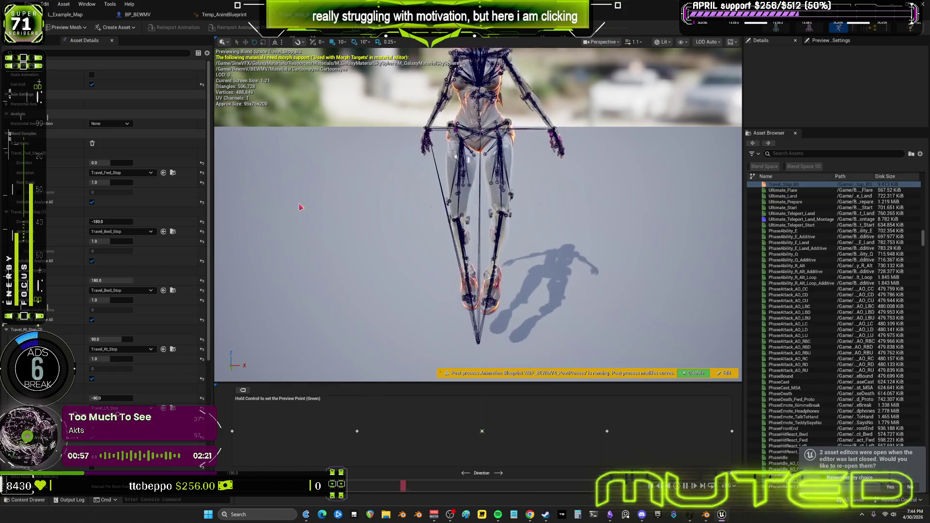
{"action": "left_click", "coordinate": [220, 15]}
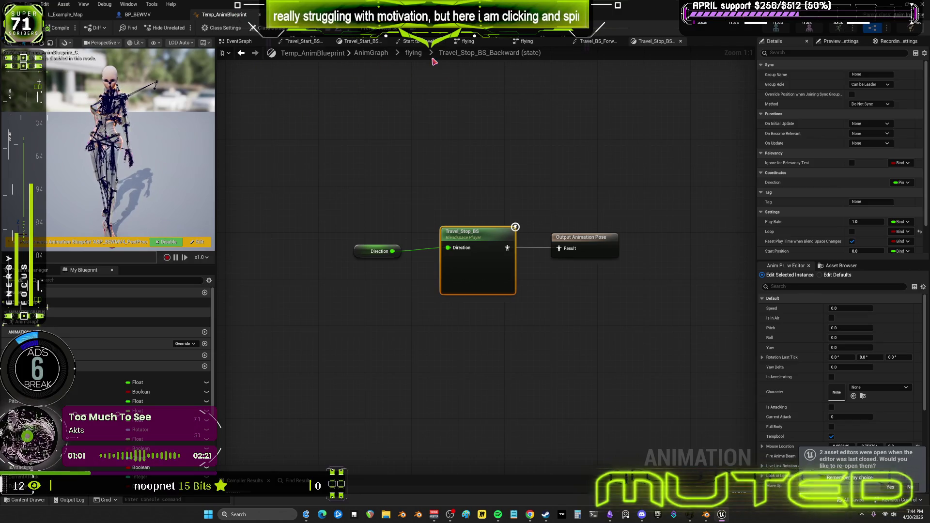
{"action": "left_click", "coordinate": [414, 53]}
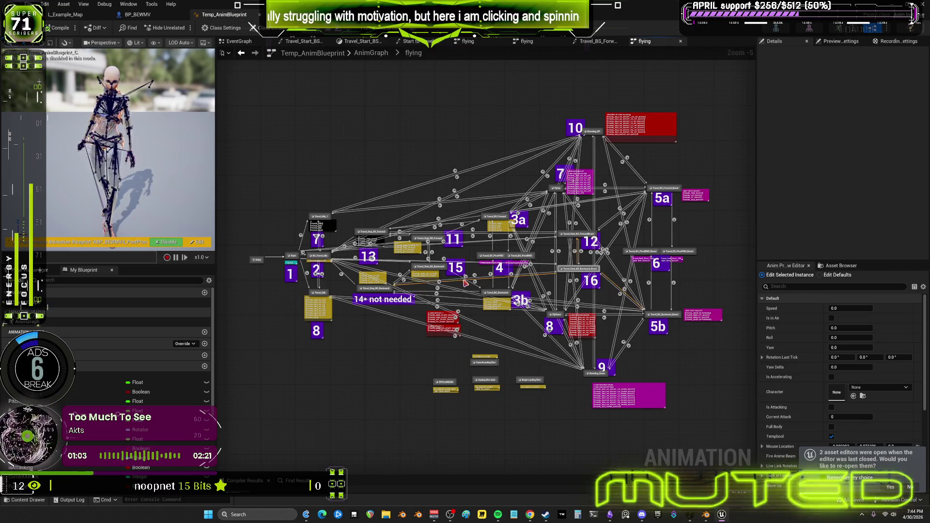
{"action": "scroll", "coordinate": [415, 287], "scroll_direction": "up", "scroll_amount": 4}
{"action": "mouse_move", "coordinate": [320, 291]}
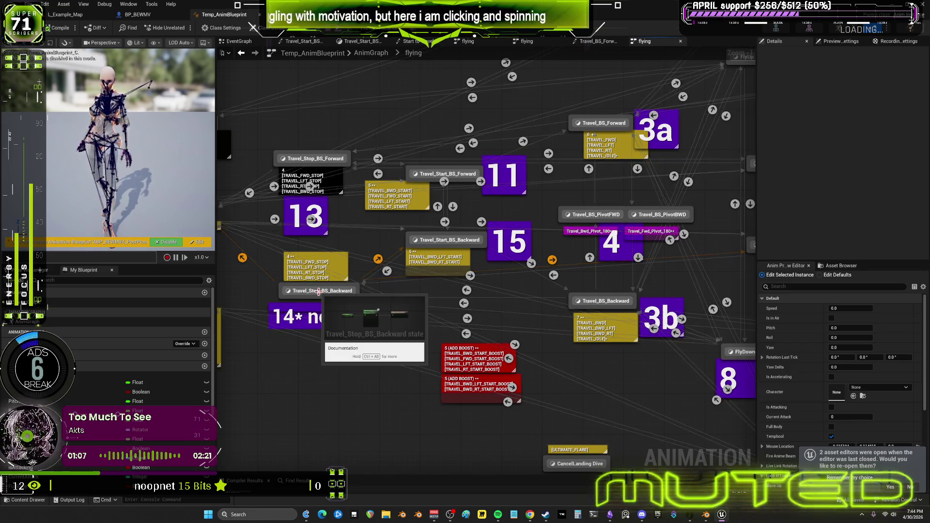
{"action": "double_click", "coordinate": [319, 291]}
{"action": "double_click", "coordinate": [484, 226]}
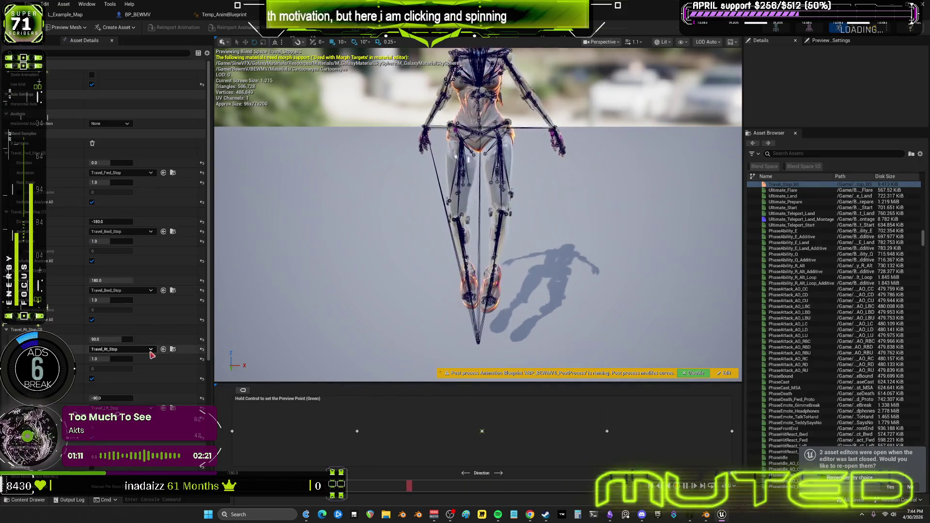
- Dismiss a sample row's copy menu and return to Temp_AnimBlueprint's flying state machine
{"action": "right_click", "coordinate": [138, 183]}
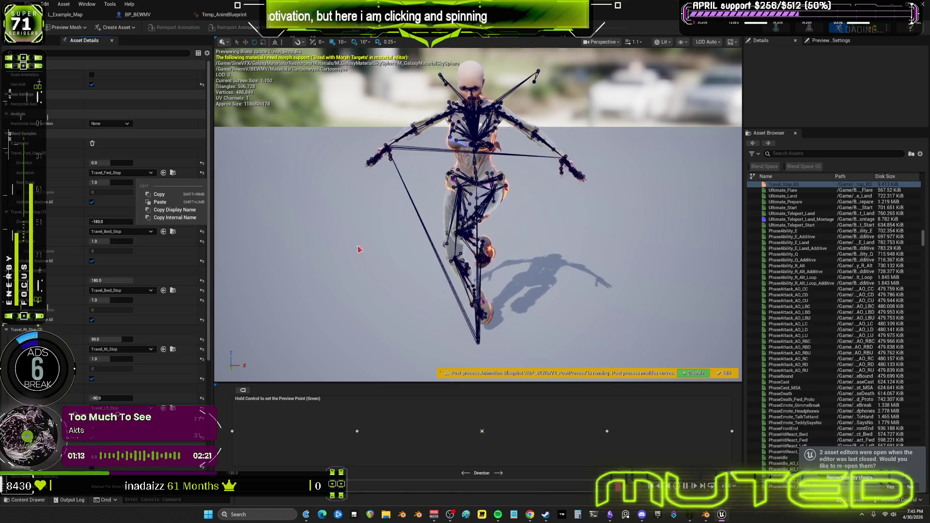
{"action": "left_click", "coordinate": [761, 500]}
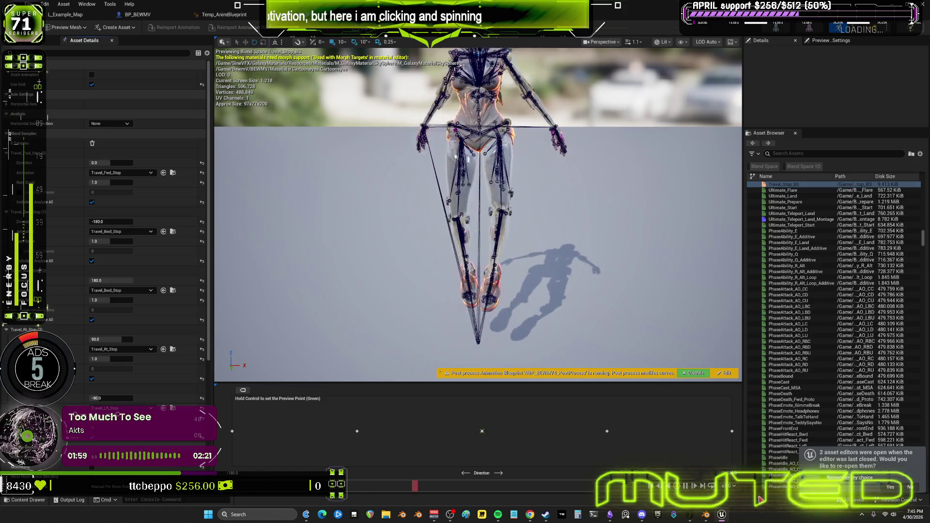
{"action": "left_click", "coordinate": [225, 14]}
{"action": "left_click", "coordinate": [409, 52]}
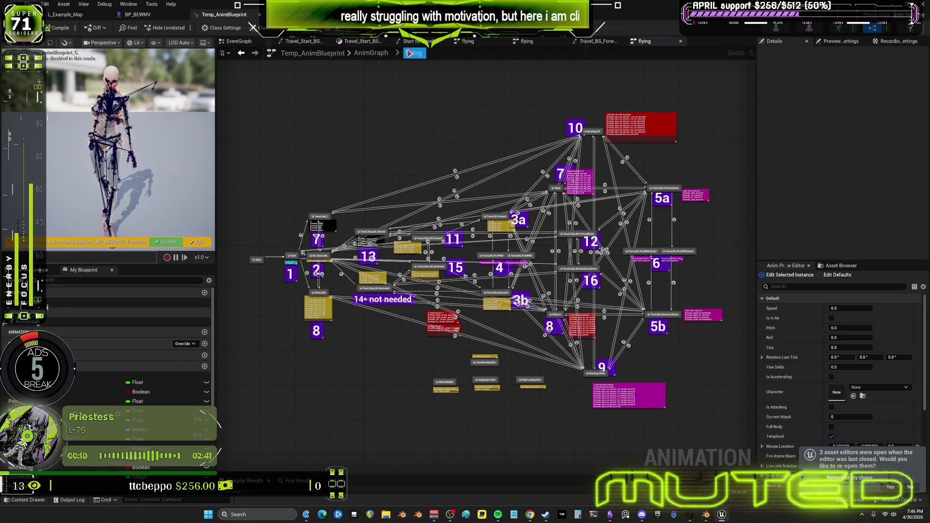
- Open the Travel_Stop_BS blend space inside Travel_Stop_BS_Backward, then return to the flying graph
{"action": "scroll", "coordinate": [426, 249], "scroll_direction": "up", "scroll_amount": 5}
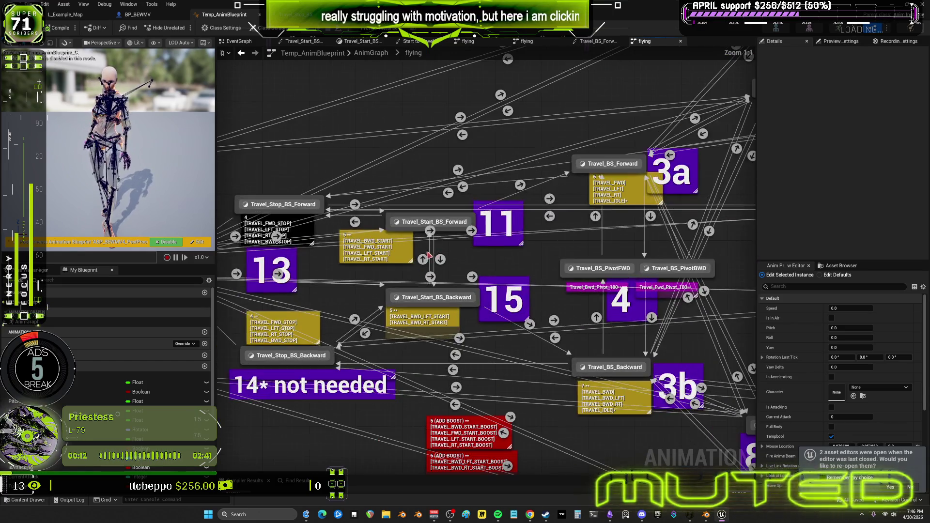
{"action": "right_click_drag", "start_coordinate": [469, 261], "coordinate": [474, 241]}
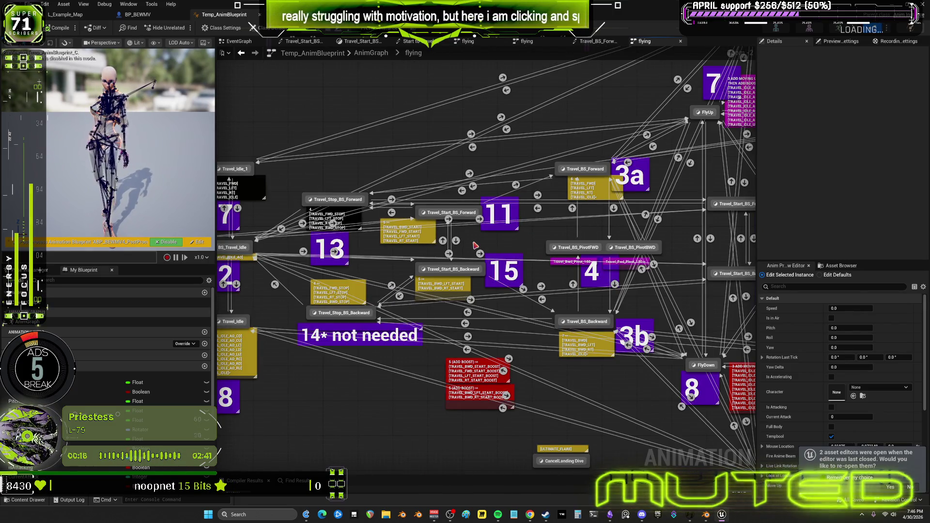
{"action": "double_click", "coordinate": [348, 320]}
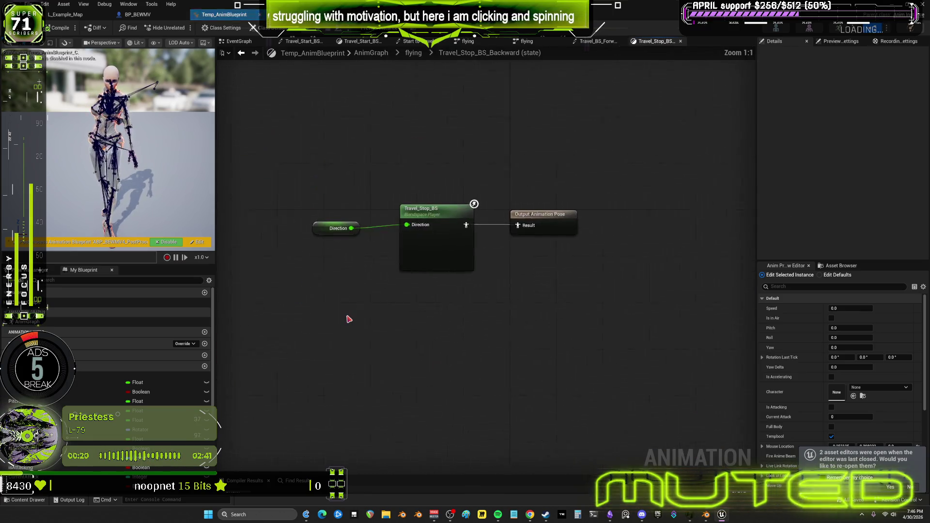
{"action": "double_click", "coordinate": [490, 249]}
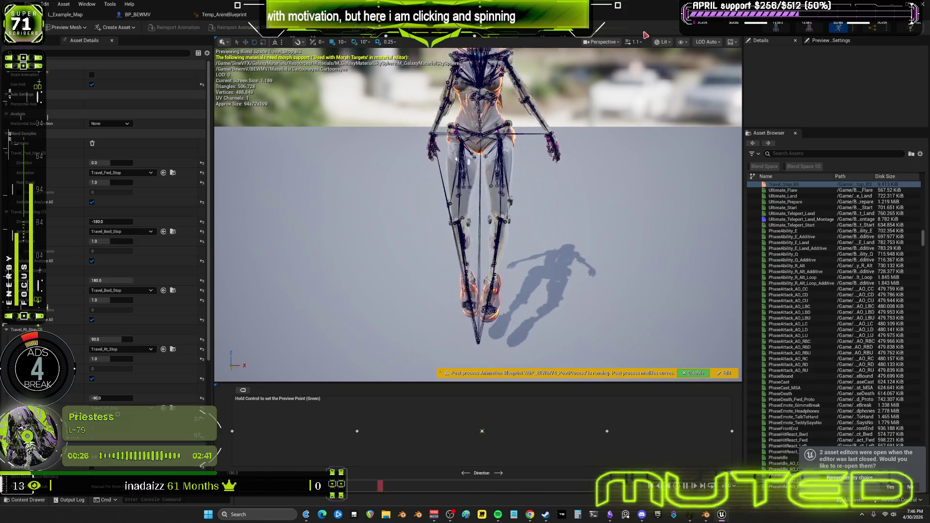
{"action": "left_click", "coordinate": [224, 14]}
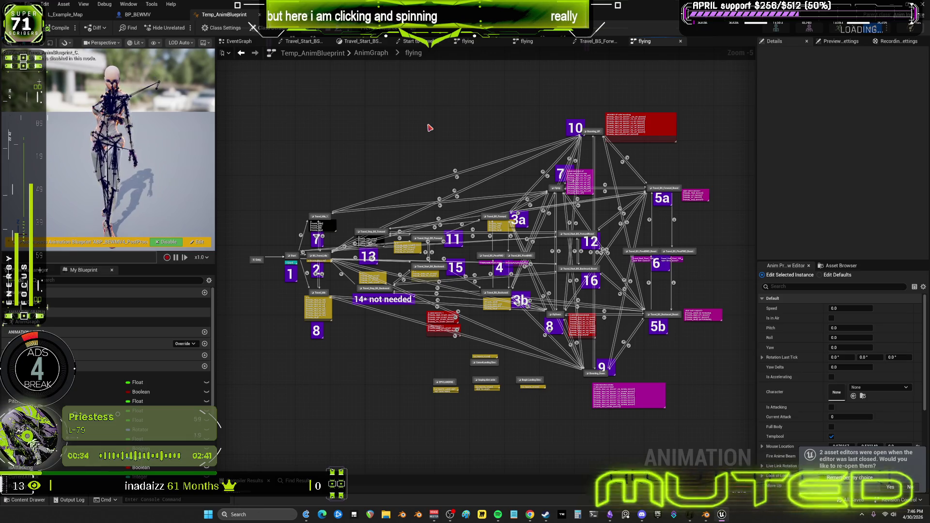
- Open the Travel_Bwd_Start_BS blend space inside the Travel_Start_BS_Backward state
{"action": "scroll", "coordinate": [411, 239], "scroll_direction": "up", "scroll_amount": 2}
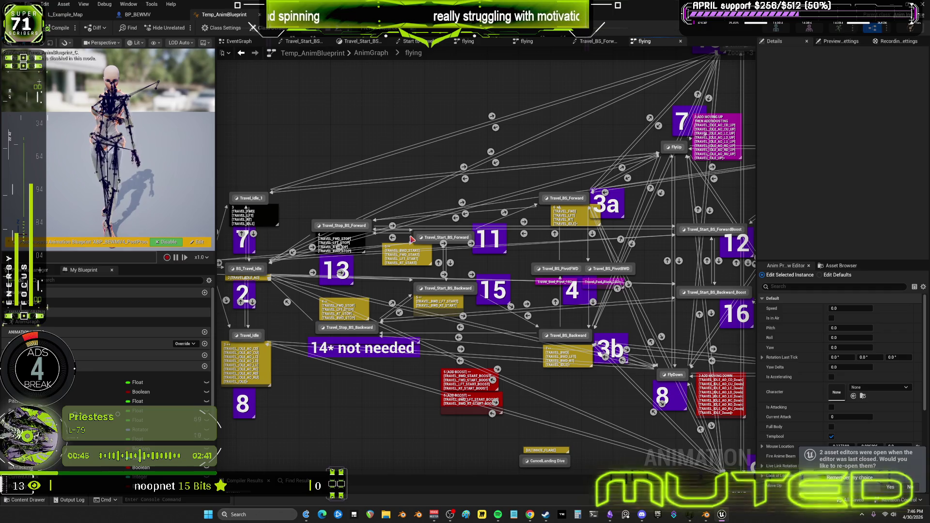
{"action": "double_click", "coordinate": [465, 288]}
{"action": "double_click", "coordinate": [521, 227]}
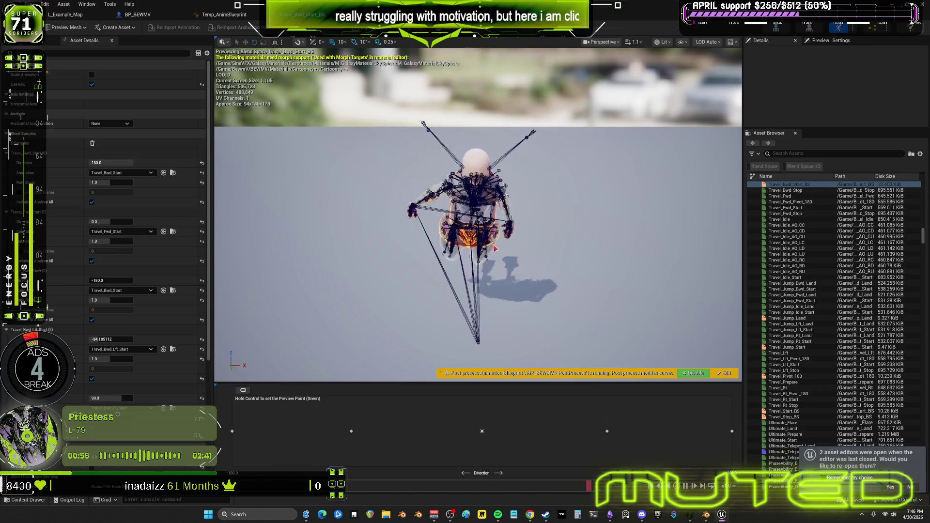
- Preview Travel_Bwd_Start_BS at a rightward direction, then go back to the flying state machine
{"action": "left_click_drag", "start_coordinate": [394, 407], "coordinate": [654, 418], "text": "ctrl"}
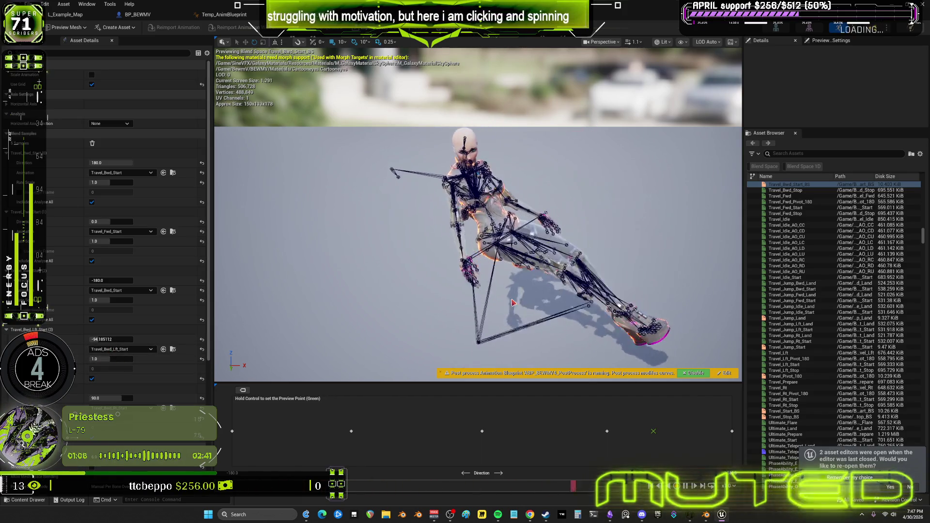
{"action": "left_click", "coordinate": [483, 330]}
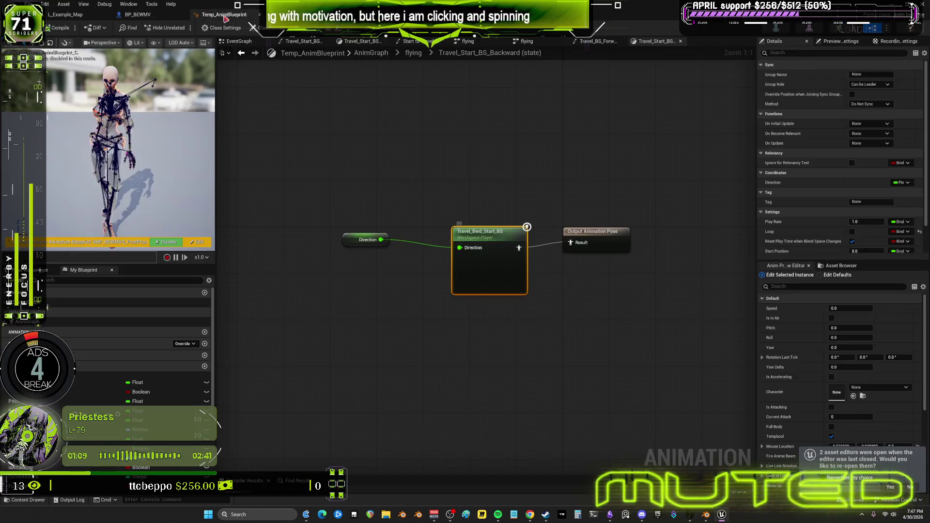
{"action": "left_click", "coordinate": [223, 14]}
{"action": "left_click", "coordinate": [240, 53]}
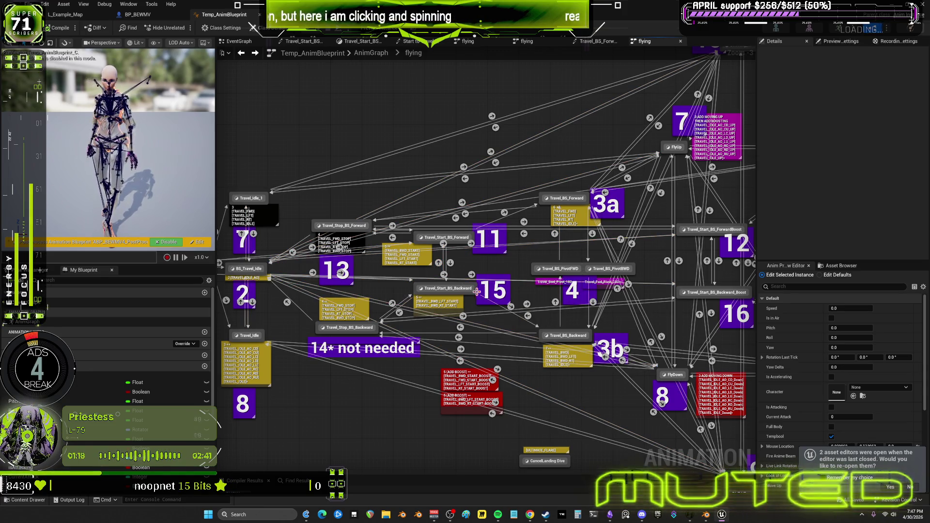
- Move the Travel_Start_BS_Forward state slightly upward and pan to its neighbouring states
{"action": "left_click", "coordinate": [468, 289]}
{"action": "scroll", "coordinate": [460, 281], "scroll_direction": "up", "scroll_amount": 2}
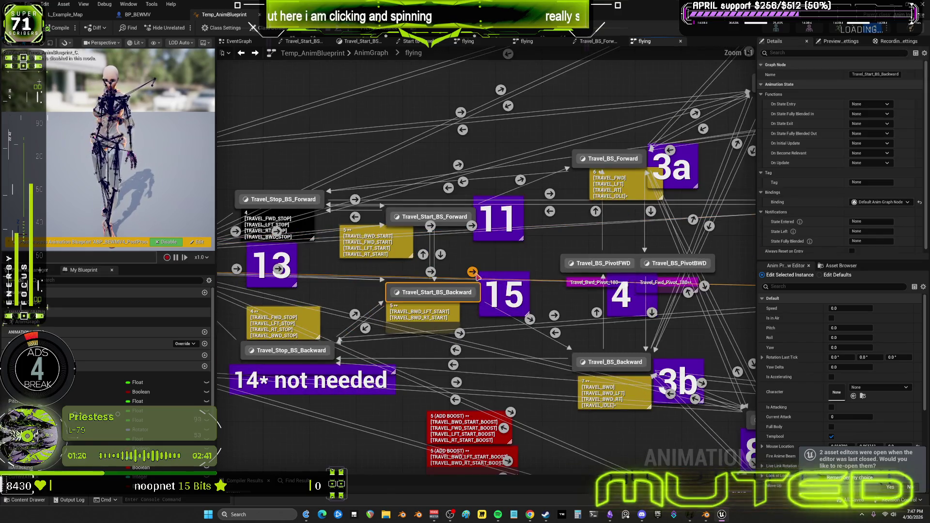
{"action": "mouse_move", "coordinate": [443, 218]}
{"action": "left_mouse_down"}
{"action": "mouse_move", "coordinate": [458, 177]}
{"action": "mouse_move", "coordinate": [458, 196]}
{"action": "mouse_move", "coordinate": [434, 207]}
{"action": "left_mouse_up"}
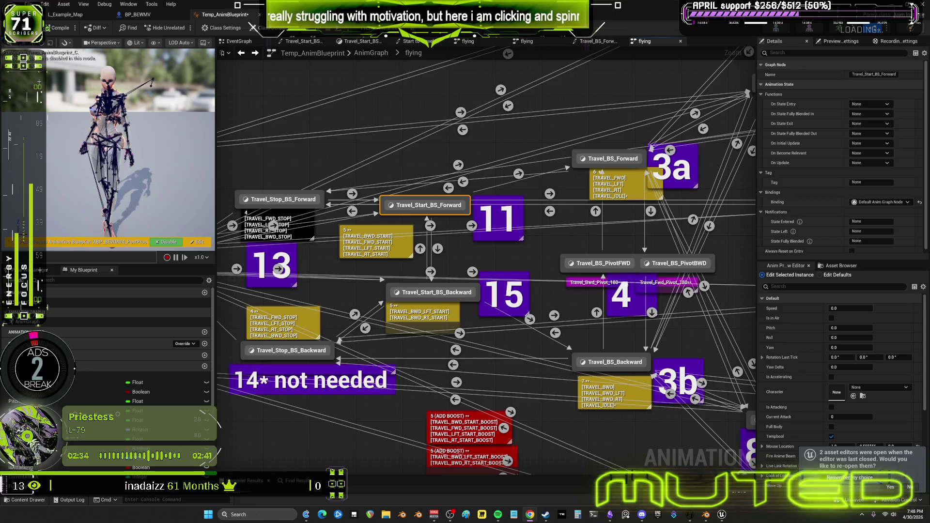
{"action": "mouse_move", "coordinate": [542, 218]}
{"action": "right_mouse_down"}
{"action": "mouse_move", "coordinate": [0, 201]}
{"action": "mouse_move", "coordinate": [0, 0]}
{"action": "mouse_move", "coordinate": [503, 96]}
{"action": "mouse_move", "coordinate": [561, 200]}
{"action": "right_mouse_up"}
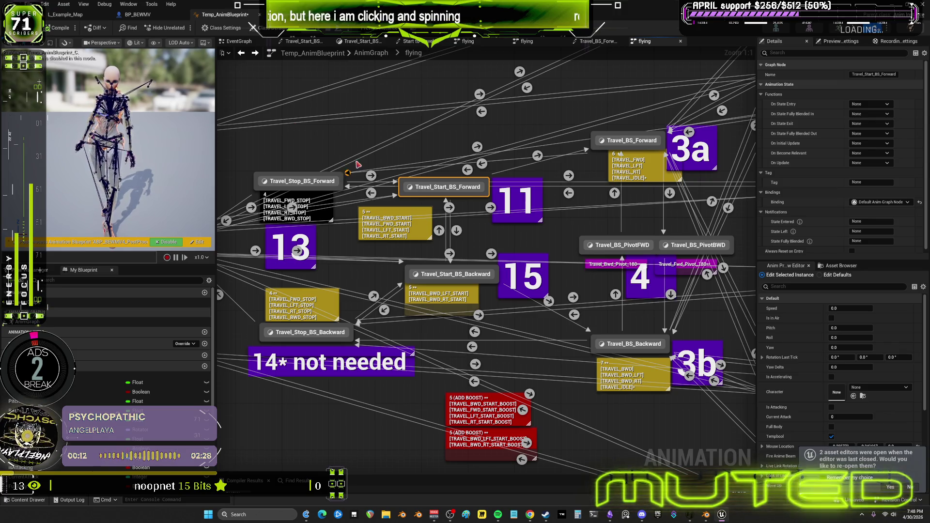
{"action": "mouse_move", "coordinate": [322, 180]}
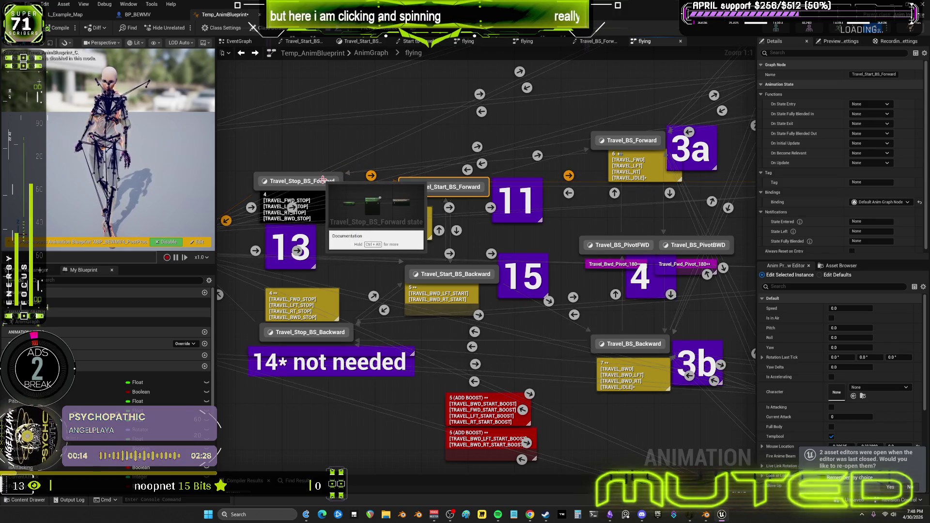
{"action": "left_click", "coordinate": [323, 180]}
{"action": "right_click_drag", "start_coordinate": [349, 138], "coordinate": [403, 125]}
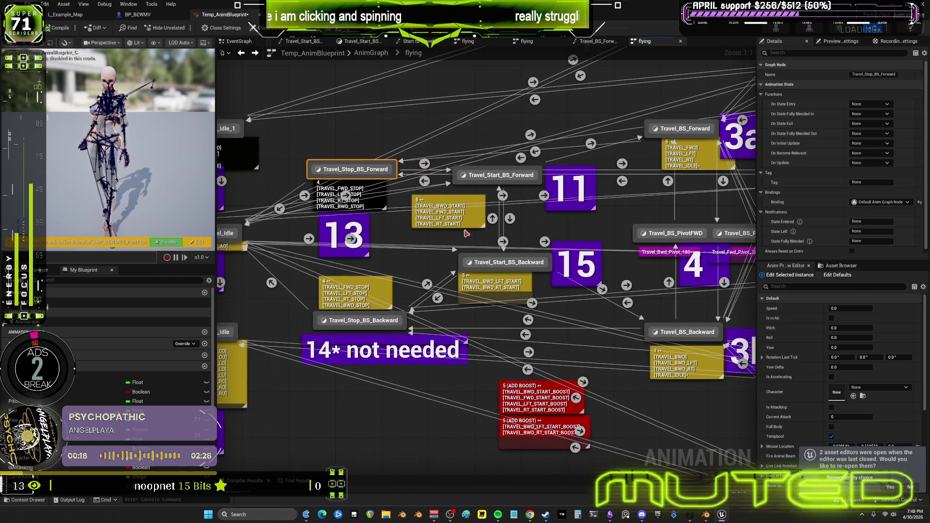
{"action": "mouse_move", "coordinate": [526, 237]}
{"action": "right_mouse_down"}
{"action": "mouse_move", "coordinate": [537, 296]}
{"action": "mouse_move", "coordinate": [536, 280]}
{"action": "mouse_move", "coordinate": [543, 288]}
{"action": "right_mouse_up"}
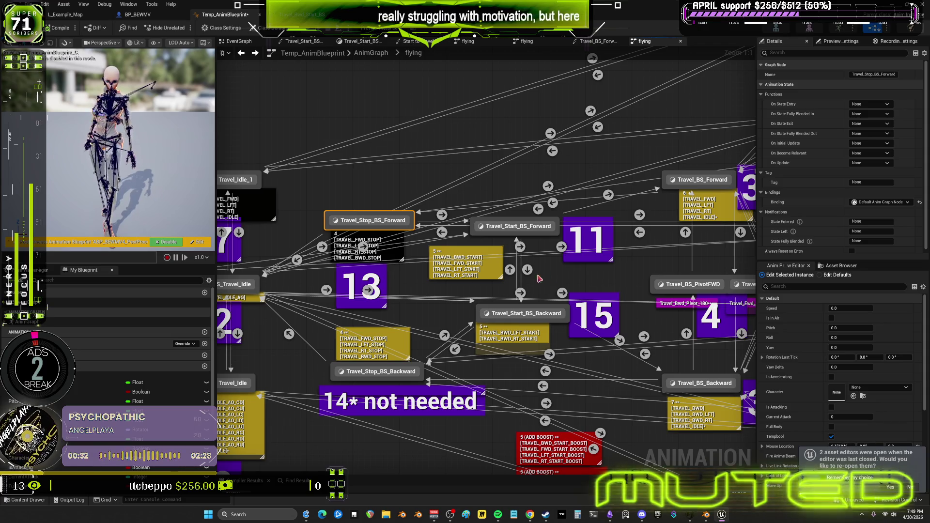
{"action": "mouse_move", "coordinate": [539, 279]}
{"action": "right_mouse_down"}
{"action": "mouse_move", "coordinate": [538, 266]}
{"action": "mouse_move", "coordinate": [544, 288]}
{"action": "right_mouse_up"}
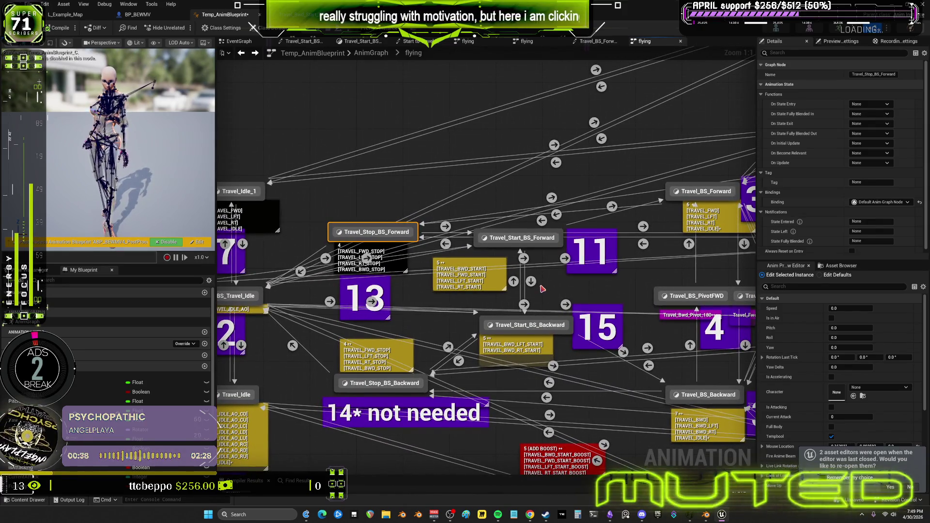
{"action": "right_click", "coordinate": [542, 289]}
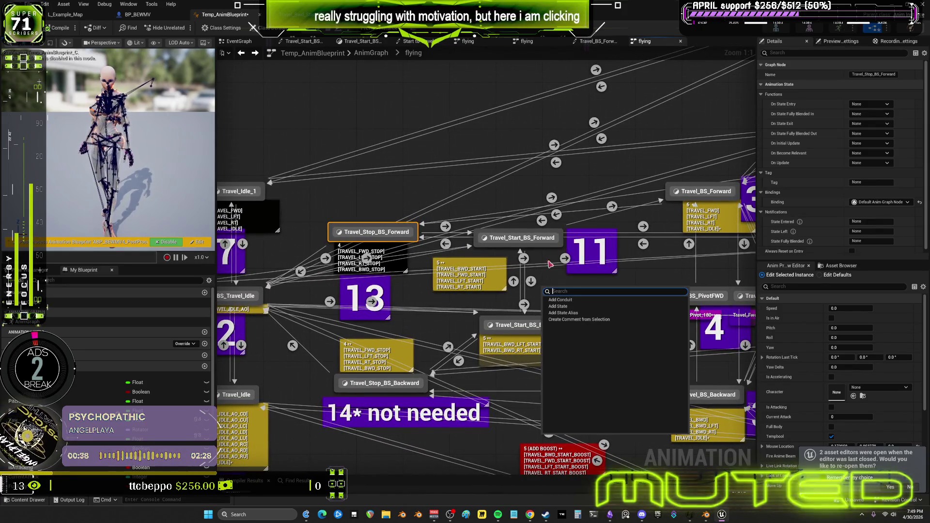
{"action": "right_click_drag", "start_coordinate": [512, 152], "coordinate": [500, 154]}
{"action": "right_click", "coordinate": [499, 154]}
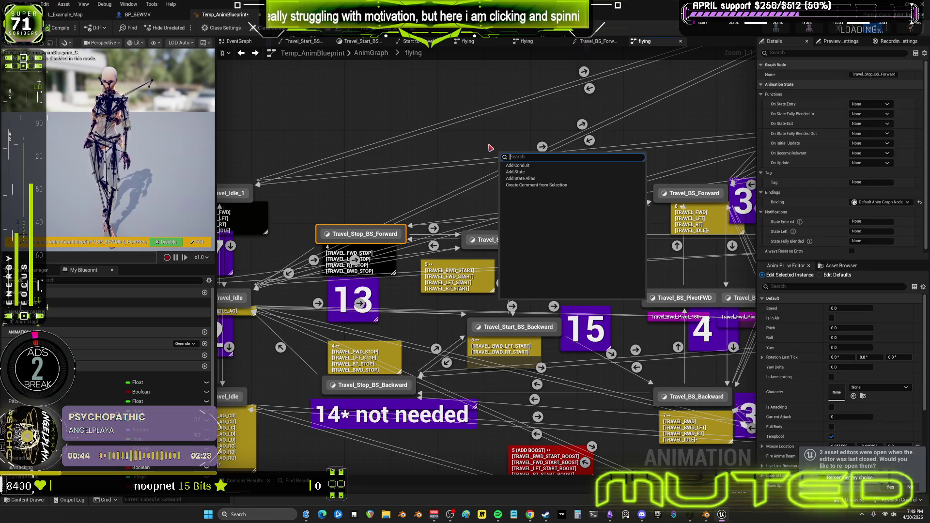
{"action": "left_click", "coordinate": [490, 148]}
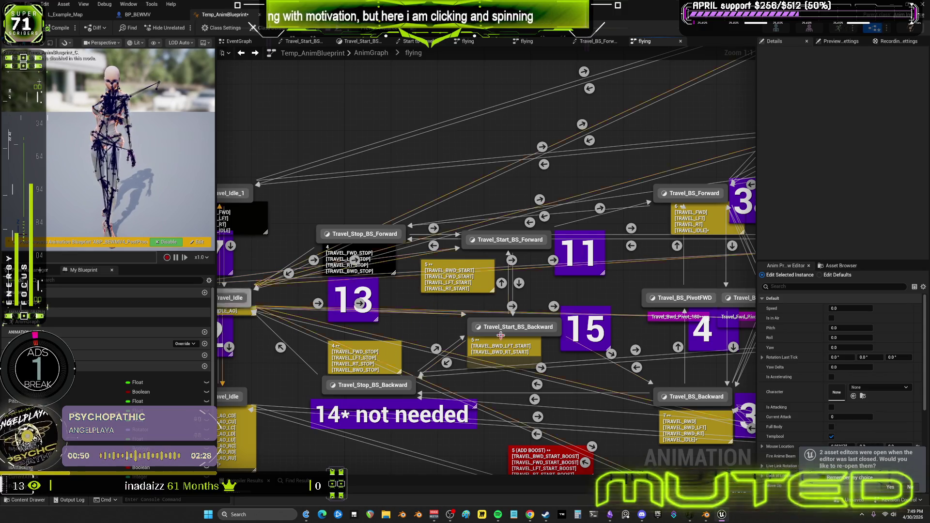
{"action": "scroll", "coordinate": [500, 335], "scroll_direction": "down", "scroll_amount": 1}
{"action": "mouse_move", "coordinate": [500, 335]}
{"action": "right_mouse_down"}
{"action": "mouse_move", "coordinate": [464, 296]}
{"action": "mouse_move", "coordinate": [306, 298]}
{"action": "mouse_move", "coordinate": [359, 307]}
{"action": "right_mouse_up"}
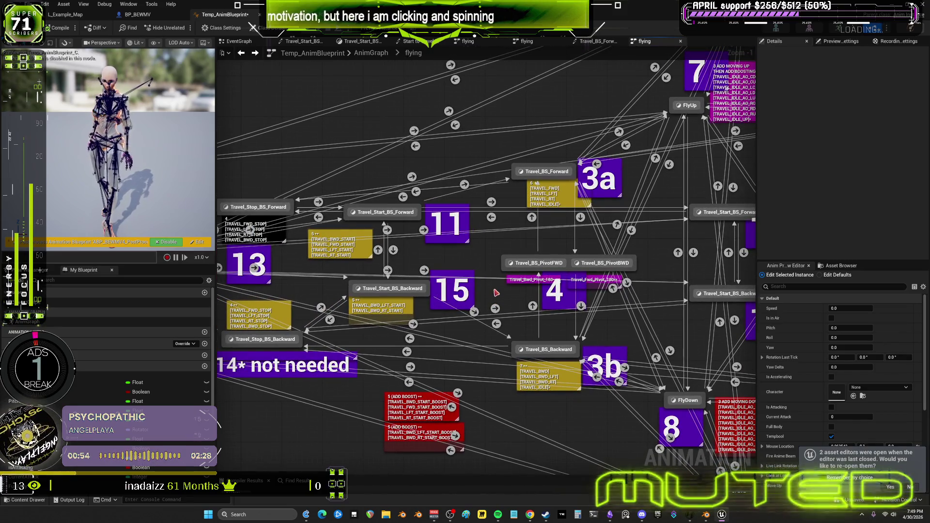
{"action": "right_click_drag", "start_coordinate": [496, 292], "coordinate": [535, 291]}
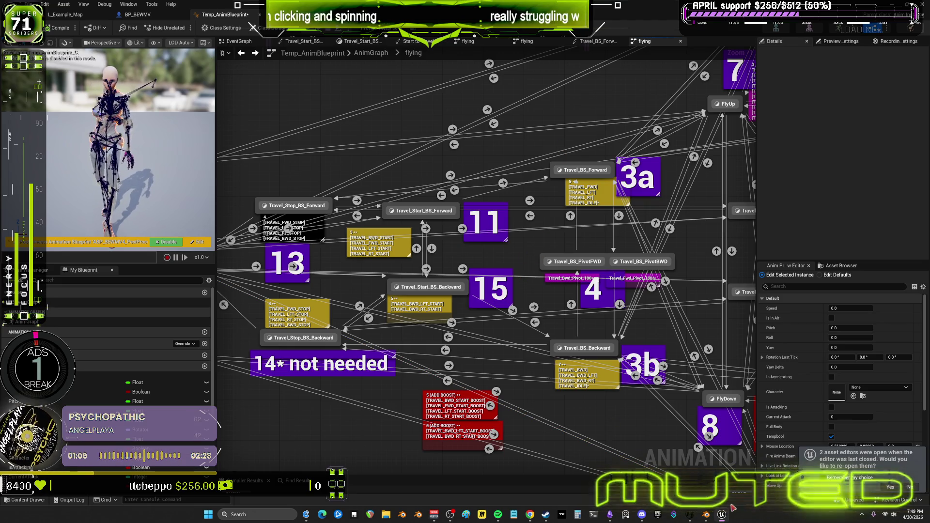
- Filter the BP_BEWMV Asset Browser to 'travel_bw' to list the Travel_Bwd animations, then return to Blender
{"action": "left_click", "coordinate": [707, 517]}
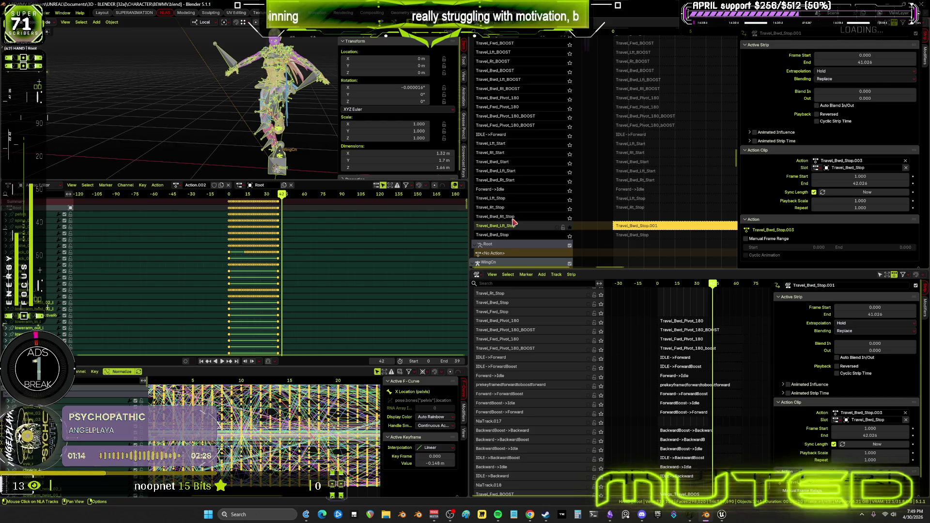
{"action": "key", "text": "alt+Tab"}
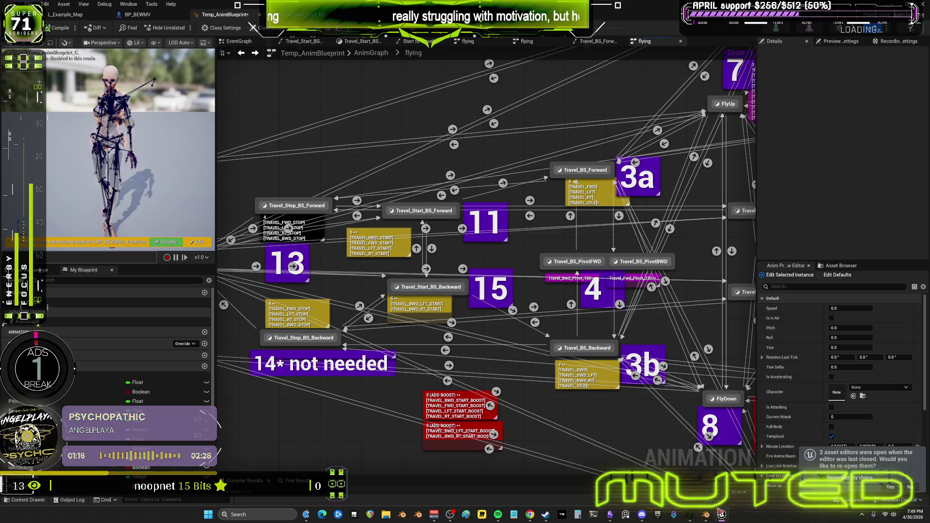
{"action": "left_click", "coordinate": [154, 16]}
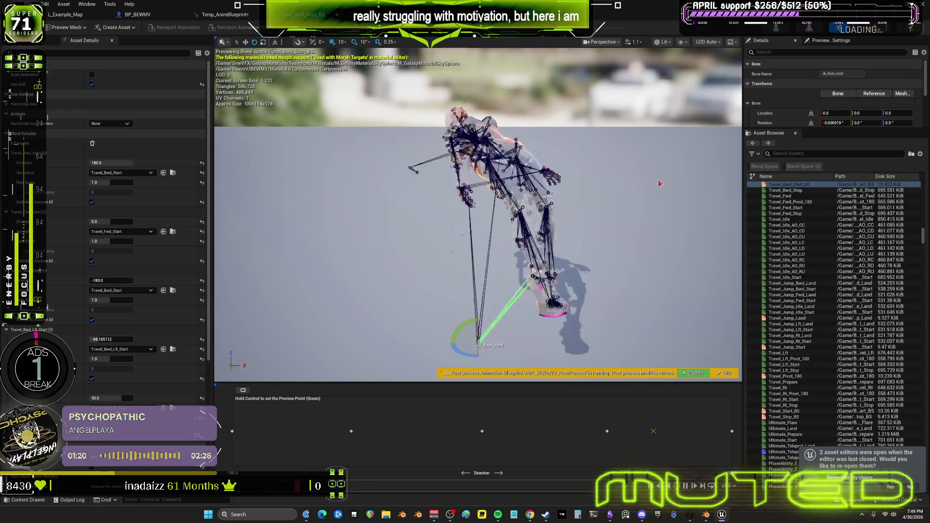
{"action": "left_click", "coordinate": [802, 154]}
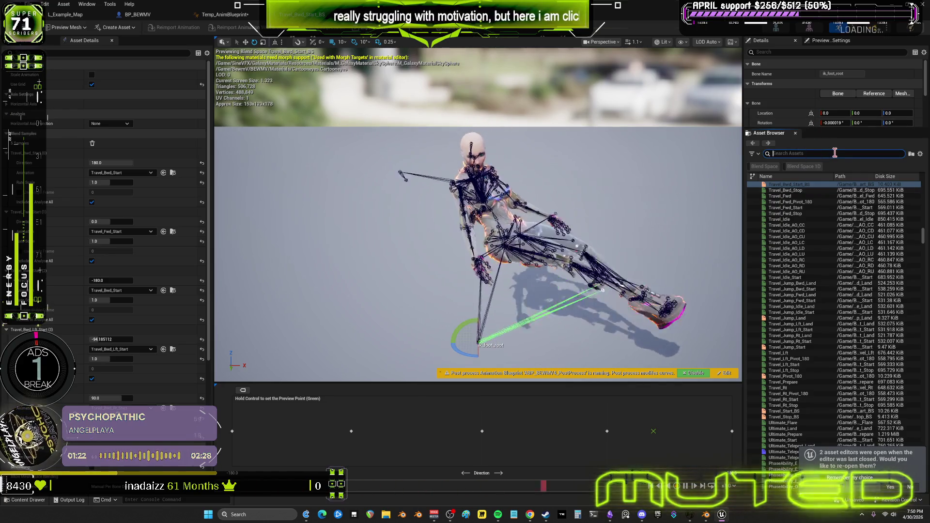
{"action": "type", "text": "travel_"}
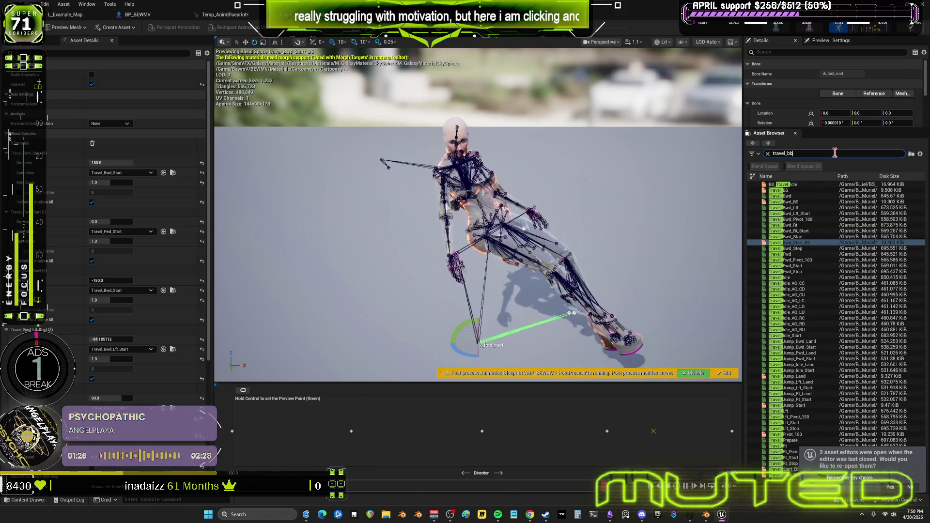
{"action": "type", "text": "bb"}
{"action": "key", "text": "BackSpace"}
{"action": "type", "text": "w"}
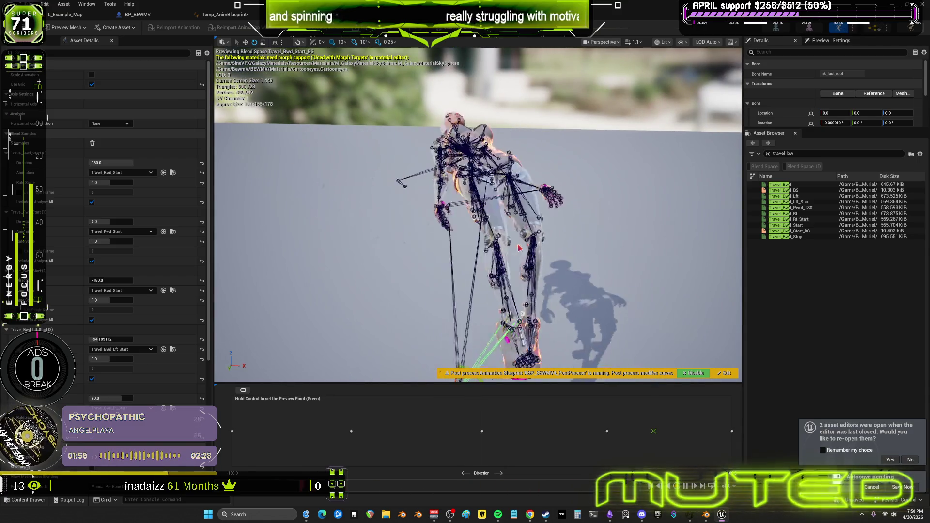
{"action": "left_click", "coordinate": [705, 514]}
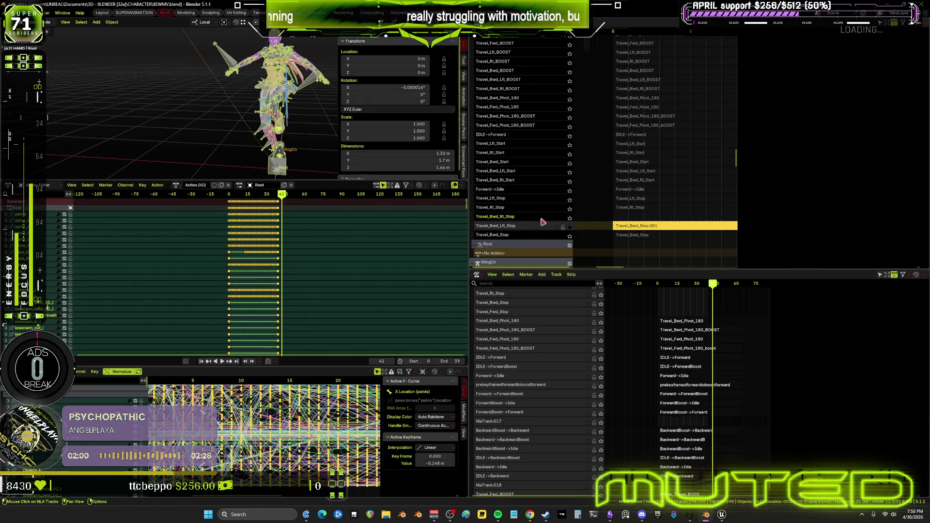
- Unsolo the track, delete the Travel_Bwd_Stop.001 strip and its now-empty track
{"action": "left_click", "coordinate": [570, 229]}
{"action": "left_click", "coordinate": [640, 226]}
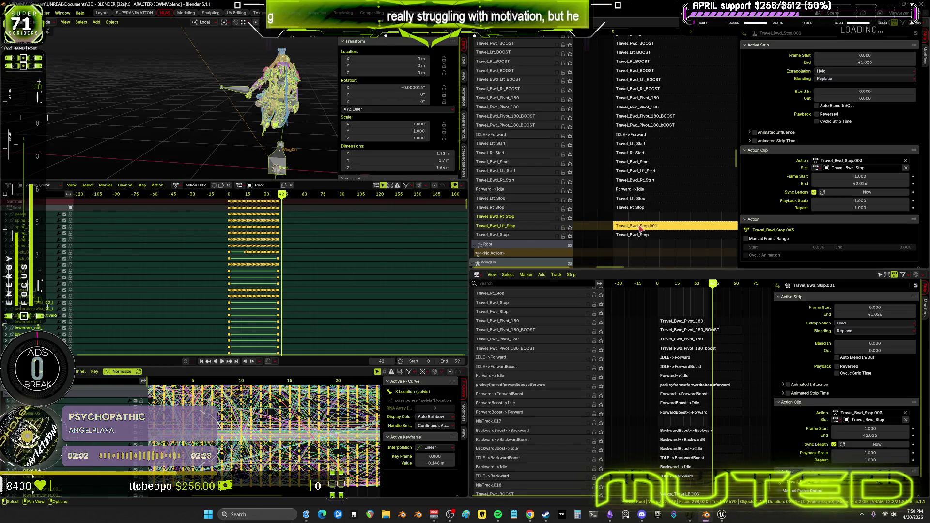
{"action": "key", "text": "x"}
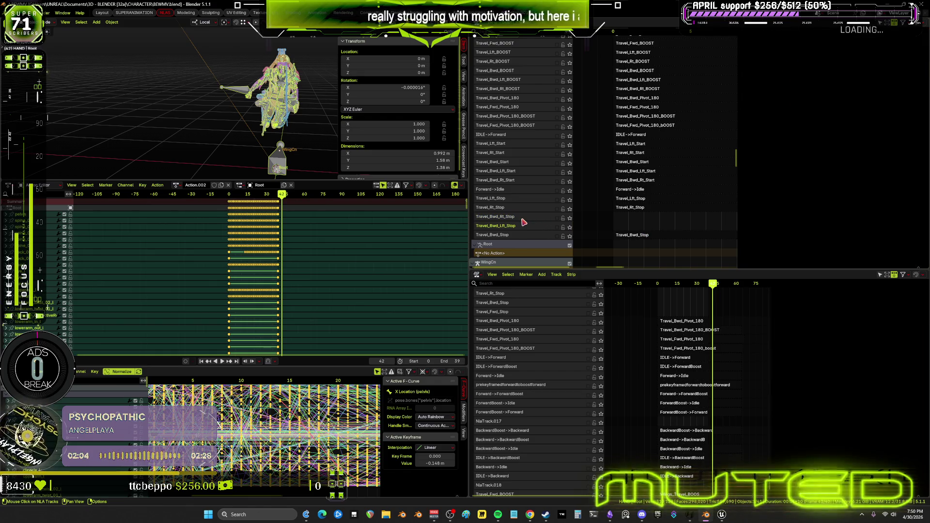
{"action": "right_click", "coordinate": [524, 220]}
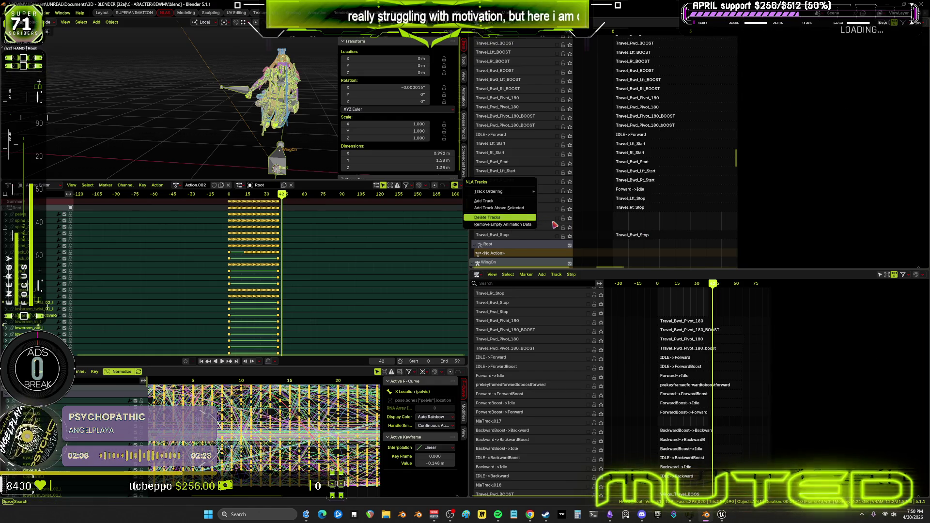
{"action": "key", "text": "Return"}
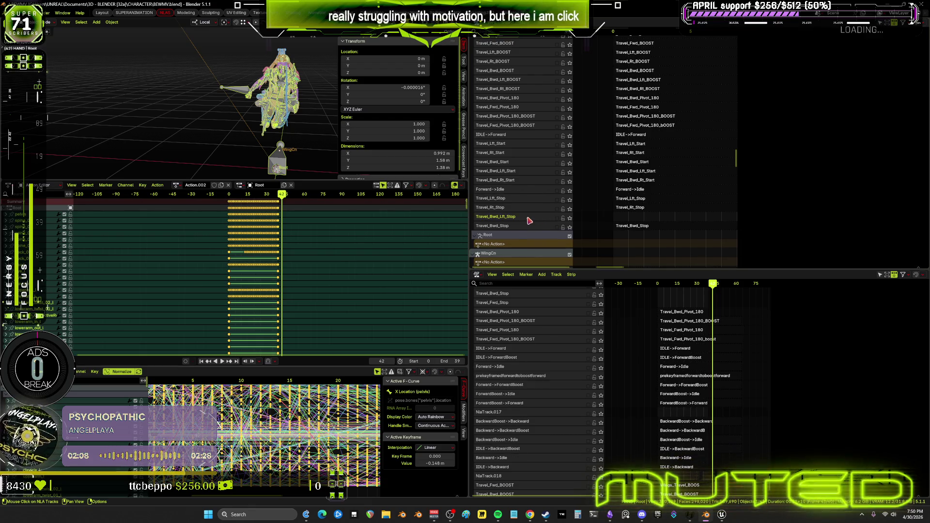
- Delete another empty NLA track from the track context menu
{"action": "right_click", "coordinate": [530, 221]}
{"action": "right_click", "coordinate": [532, 222]}
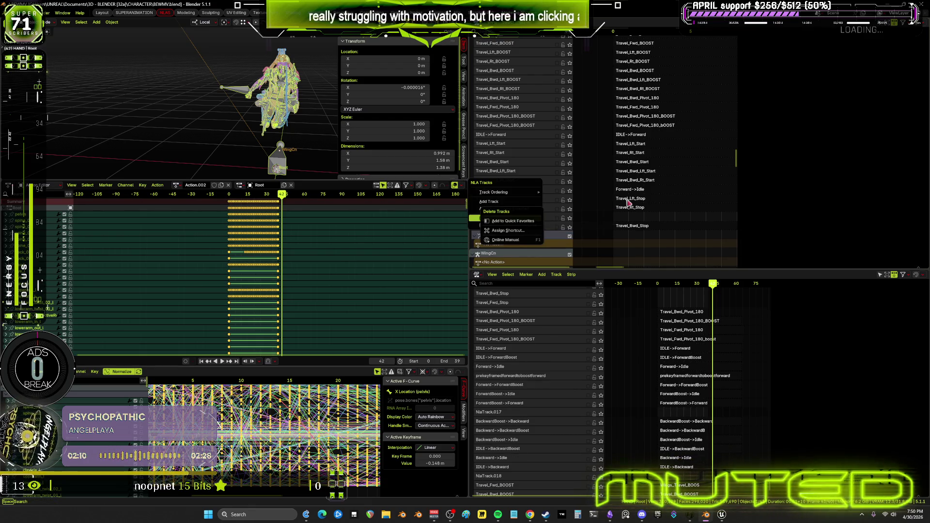
{"action": "key", "text": "Escape"}
{"action": "key", "text": "Return"}
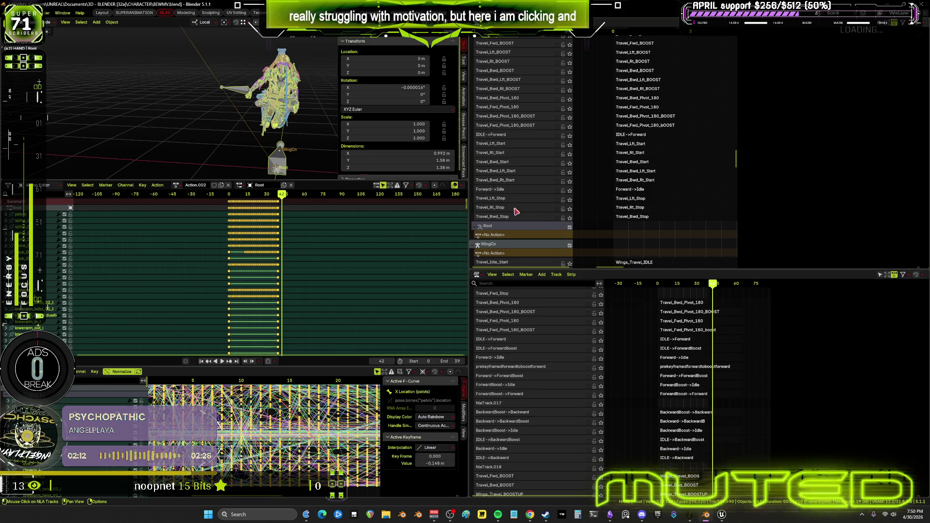
- Delete the empty track above Travel_Bwd_Stop and pan the NLA track view
{"action": "left_click", "coordinate": [517, 209]}
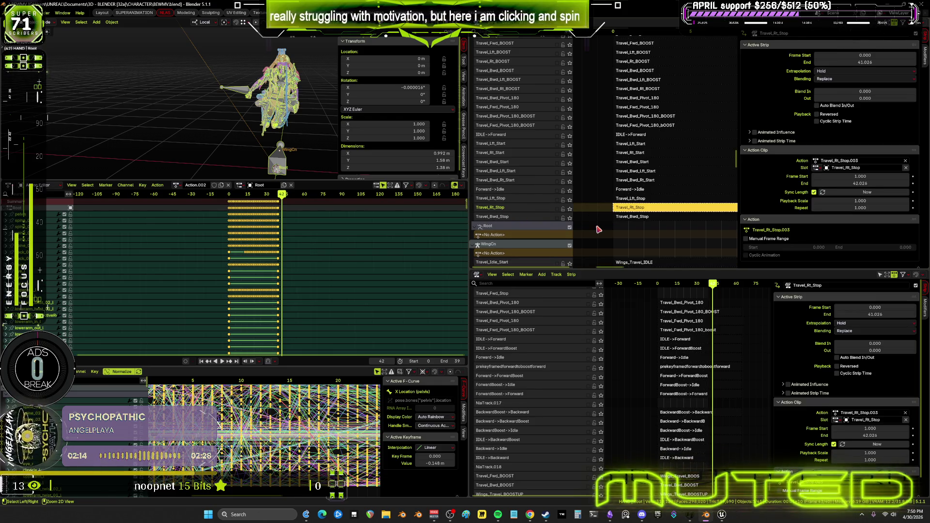
{"action": "left_click", "coordinate": [579, 227], "text": "ctrl"}
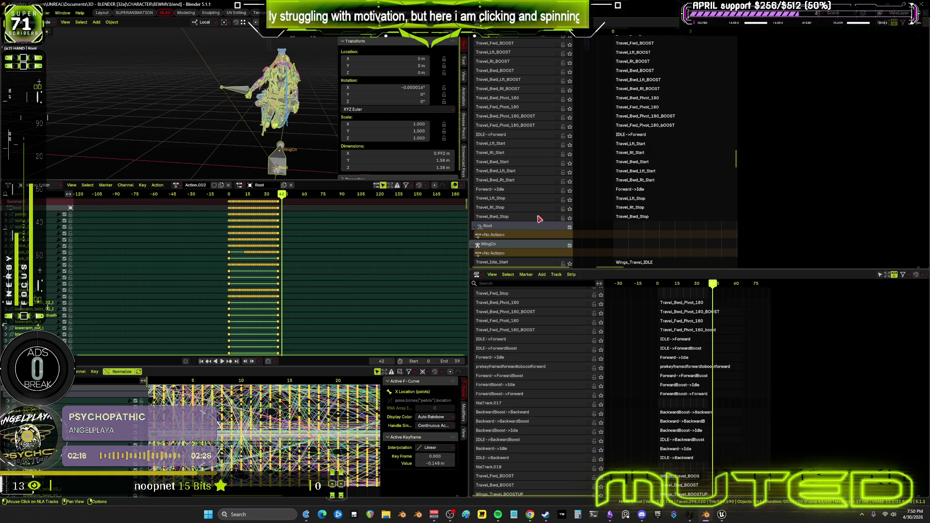
{"action": "scroll", "coordinate": [541, 216], "scroll_direction": "down", "scroll_amount": 1}
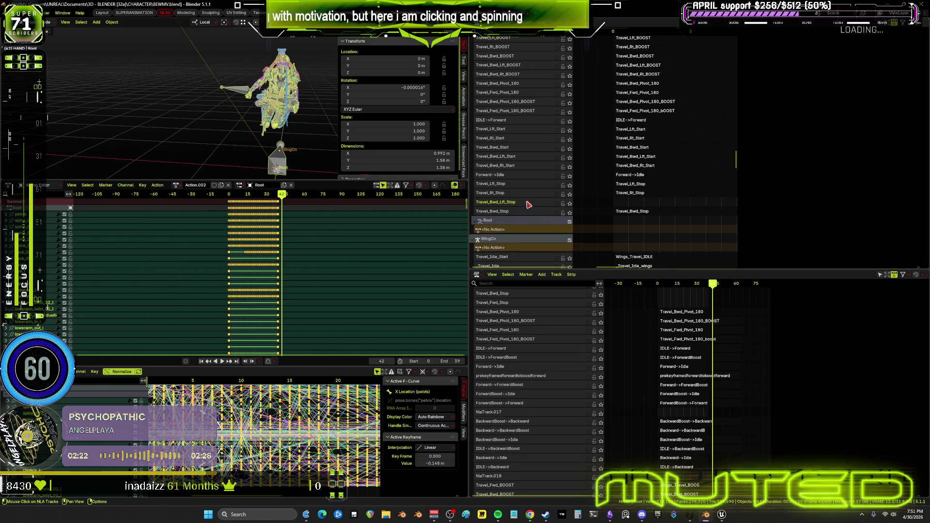
{"action": "right_click", "coordinate": [528, 205]}
{"action": "key", "text": "Return"}
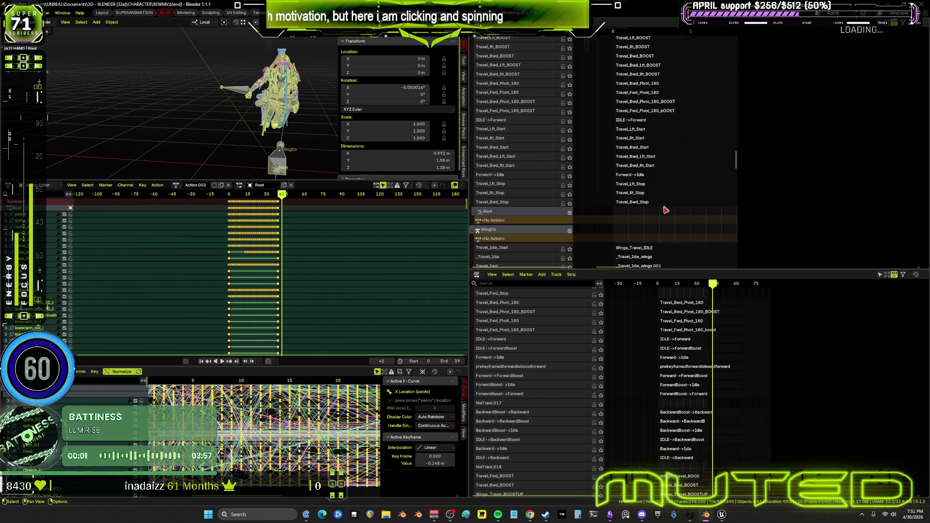
{"action": "right_click", "coordinate": [669, 199]}
{"action": "middle_click_drag", "start_coordinate": [668, 169], "coordinate": [649, 198]}
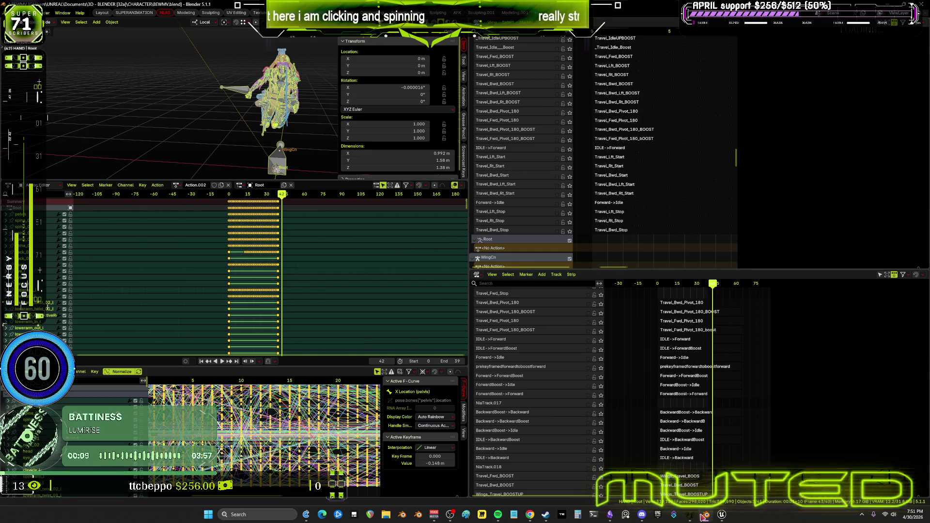
{"action": "left_click", "coordinate": [610, 515]}
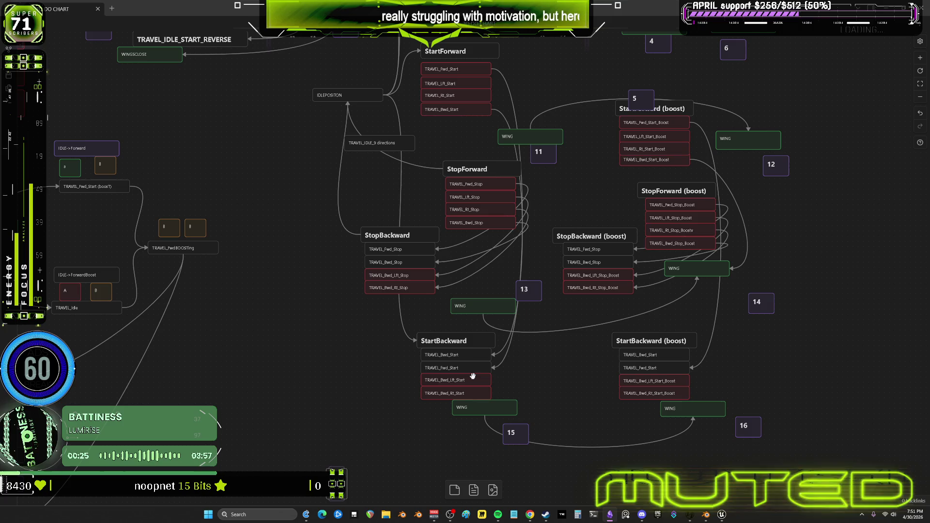
- Inspect the TRAVEL_Bwd_Lft_Start card on the TO DO CHART, then return to Unreal Engine
{"action": "double_click", "coordinate": [448, 380]}
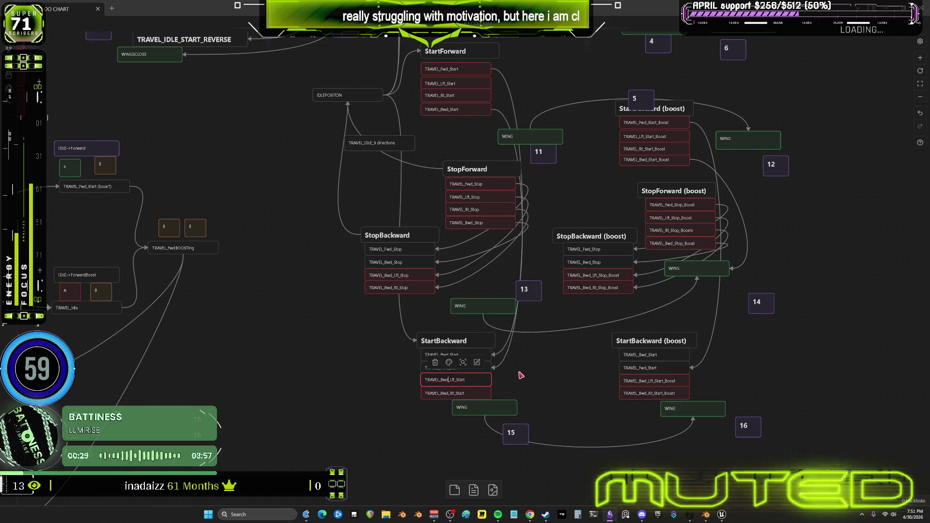
{"action": "left_click", "coordinate": [535, 373]}
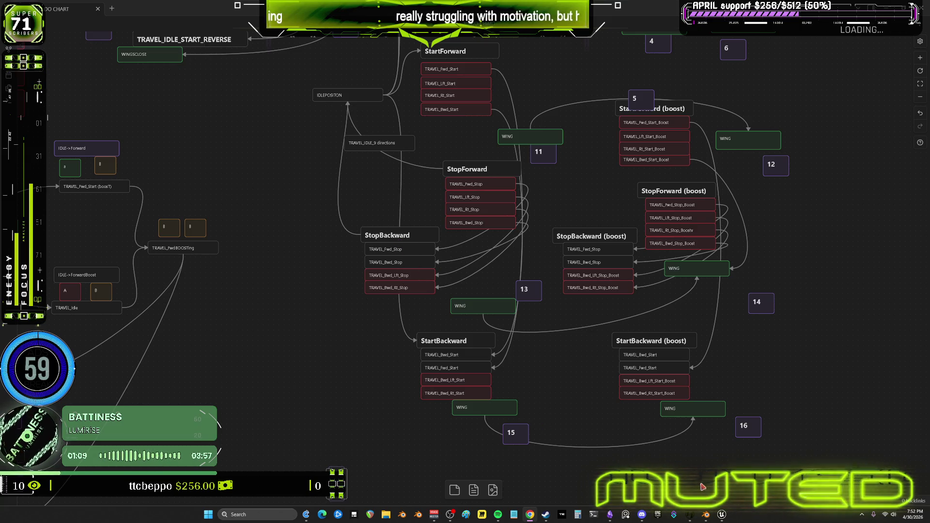
{"action": "left_click", "coordinate": [728, 517]}
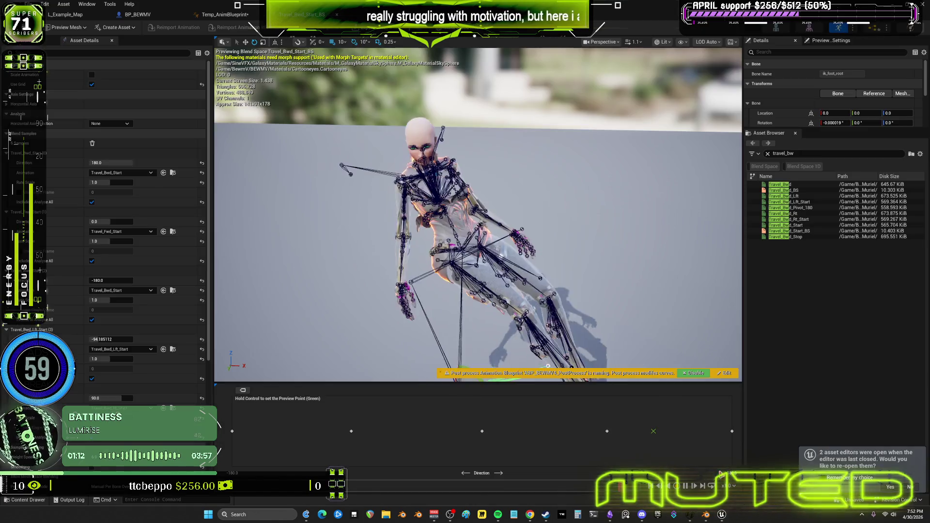
- Open the Travel_Bwd_Start_BS blend space from the Travel_Start_BS_Backward flying state
{"action": "left_click", "coordinate": [236, 15]}
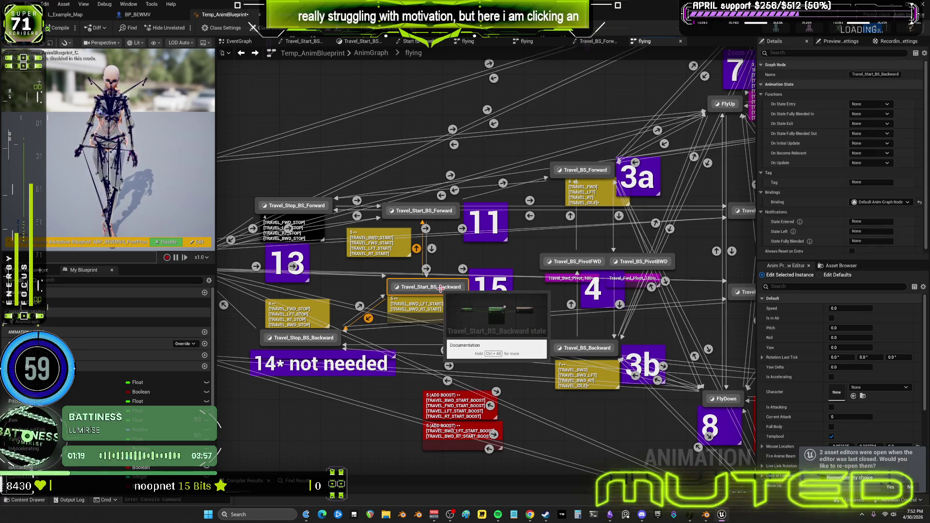
{"action": "double_click", "coordinate": [432, 288]}
{"action": "double_click", "coordinate": [392, 213]}
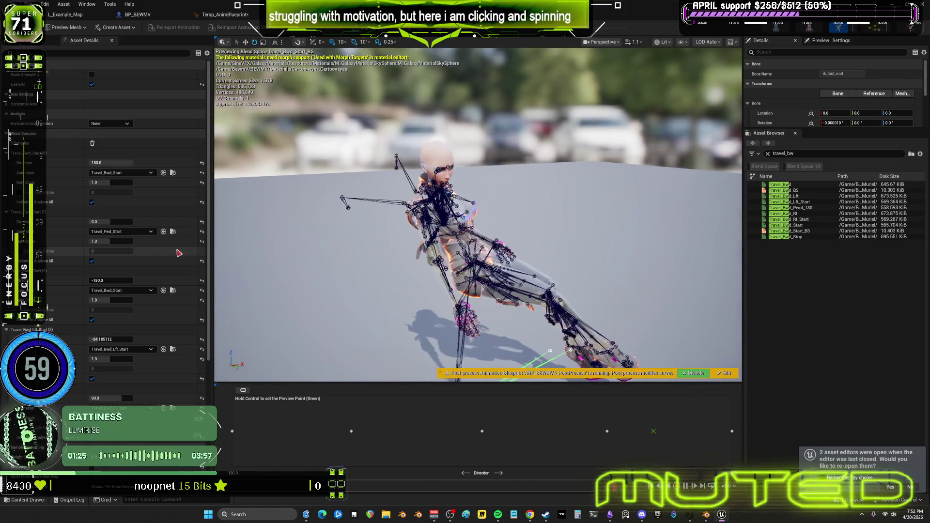
- Preview the blend at directions around -68.8, 0, 16, 44 and 77, then return to the blueprint
{"action": "left_click", "coordinate": [285, 431], "text": "ctrl"}
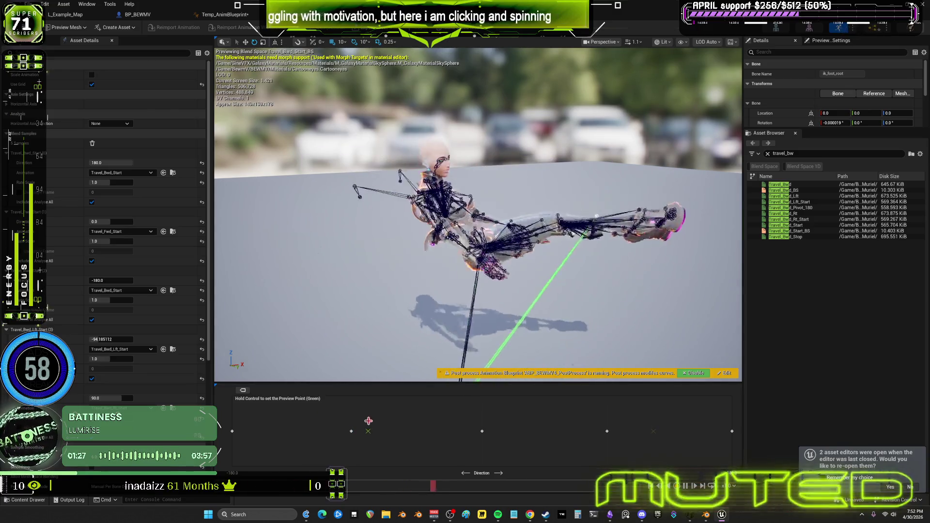
{"action": "left_click", "coordinate": [310, 417], "text": "ctrl"}
{"action": "left_click", "coordinate": [474, 425], "text": "ctrl"}
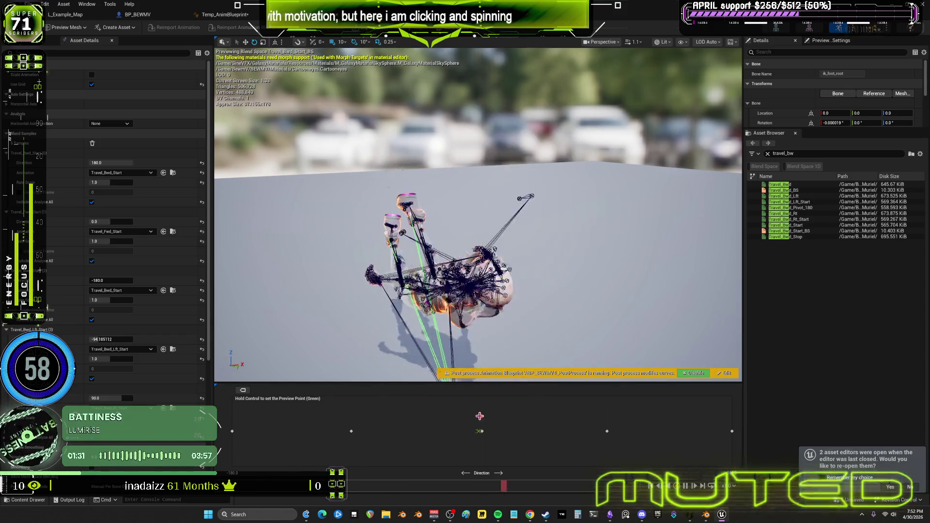
{"action": "left_click_drag", "start_coordinate": [474, 425], "coordinate": [387, 426], "text": "ctrl"}
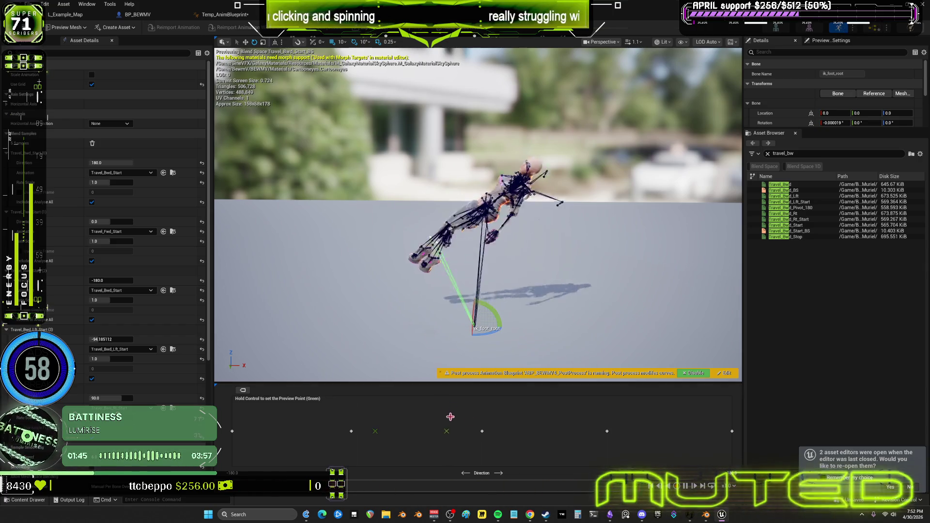
{"action": "left_click", "coordinate": [589, 414], "text": "ctrl"}
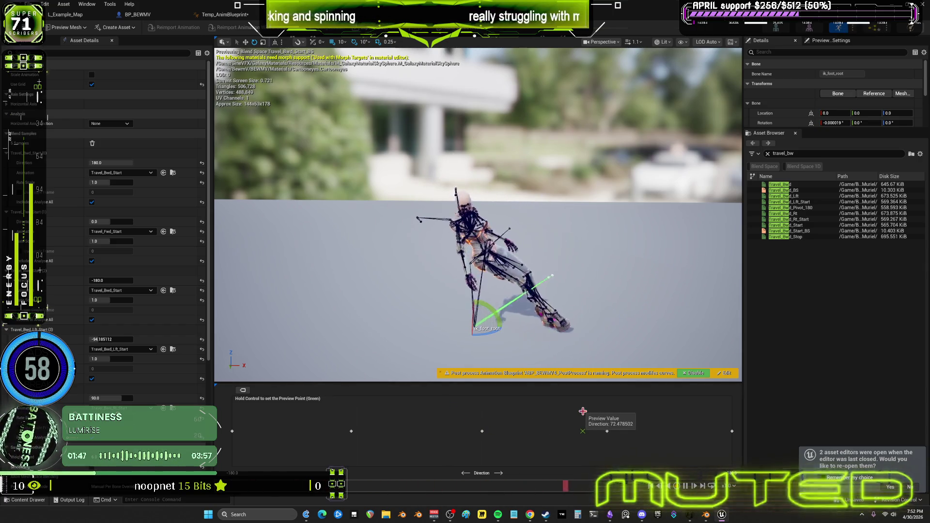
{"action": "left_click", "coordinate": [502, 405], "text": "ctrl"}
{"action": "mouse_move", "coordinate": [504, 406]}
{"action": "left_mouse_down", "text": "ctrl"}
{"action": "mouse_move", "coordinate": [705, 404]}
{"action": "mouse_move", "coordinate": [564, 383]}
{"action": "left_mouse_up", "text": "ctrl"}
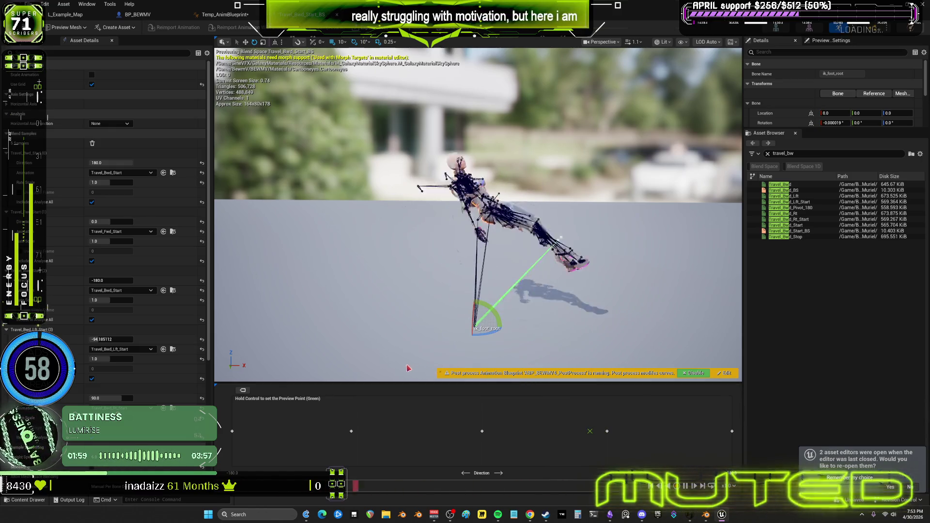
{"action": "key", "text": "ctrl"}
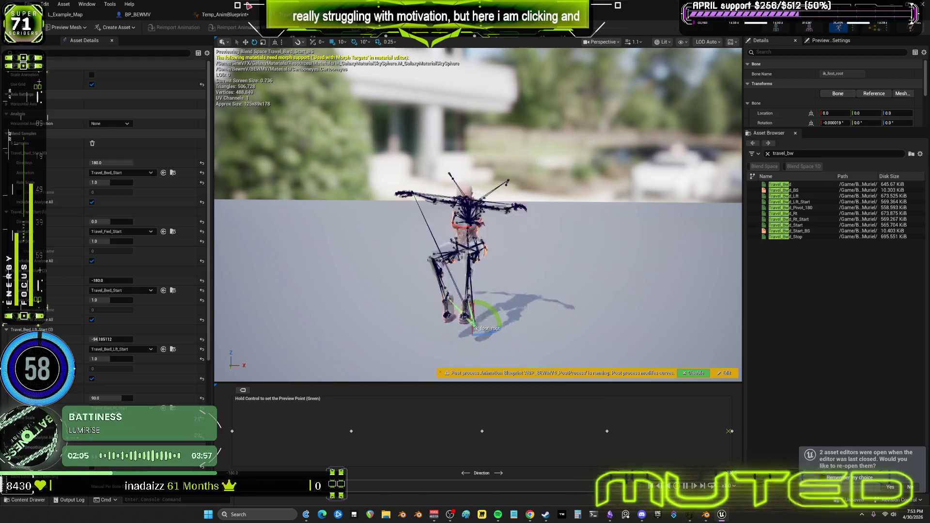
{"action": "left_click", "coordinate": [247, 18]}
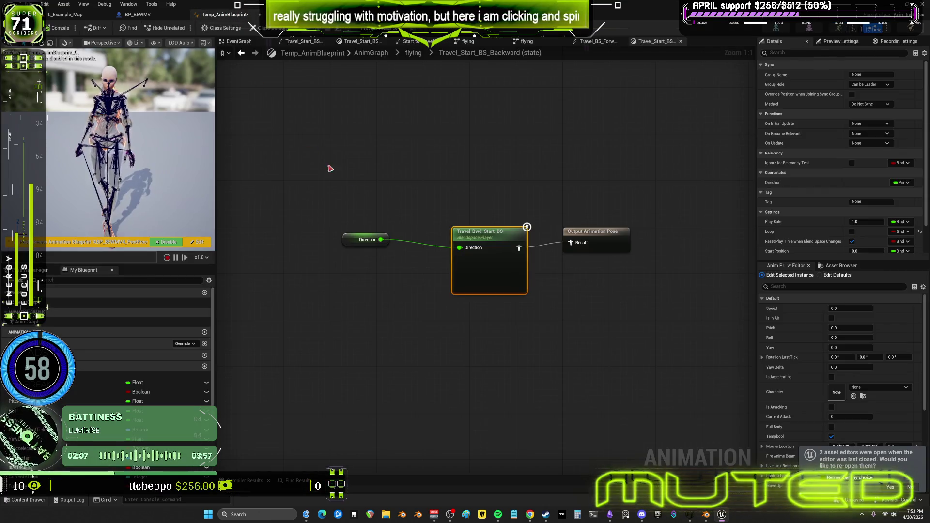
- Open the Travel_Bwd_BS blend space from the Travel_BS_Backward state and orbit its preview
{"action": "left_click", "coordinate": [420, 48]}
{"action": "scroll", "coordinate": [438, 303], "scroll_direction": "up", "scroll_amount": 4}
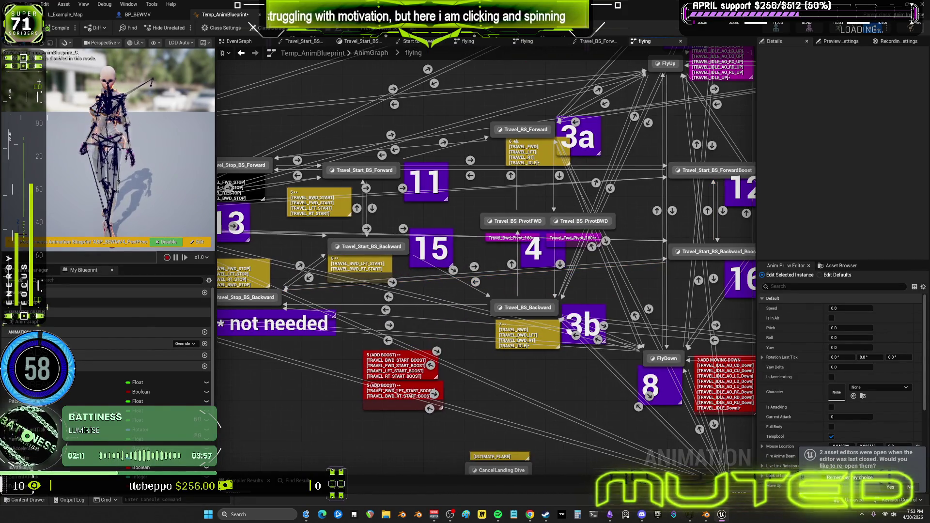
{"action": "right_click_drag", "start_coordinate": [445, 272], "coordinate": [497, 258]}
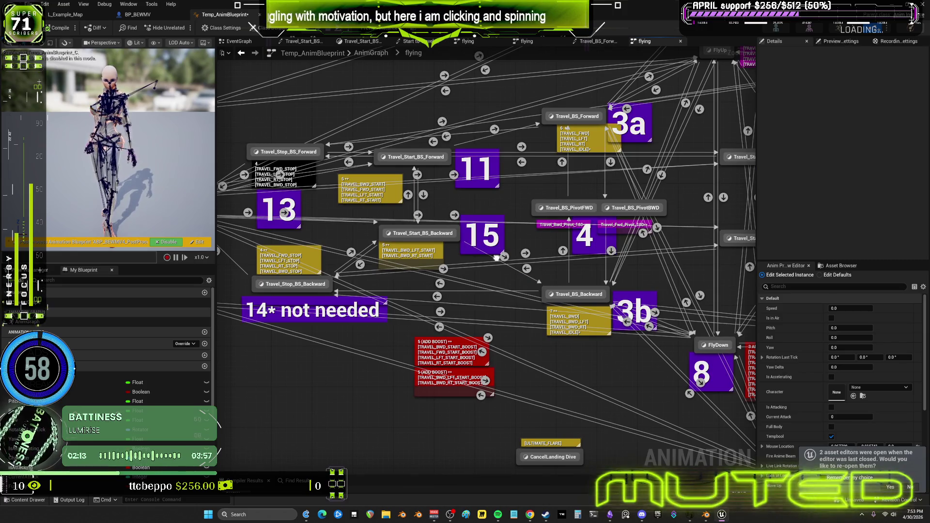
{"action": "mouse_move", "coordinate": [579, 294]}
{"action": "left_mouse_down"}
{"action": "mouse_move", "coordinate": [599, 279]}
{"action": "mouse_move", "coordinate": [570, 294]}
{"action": "left_mouse_up"}
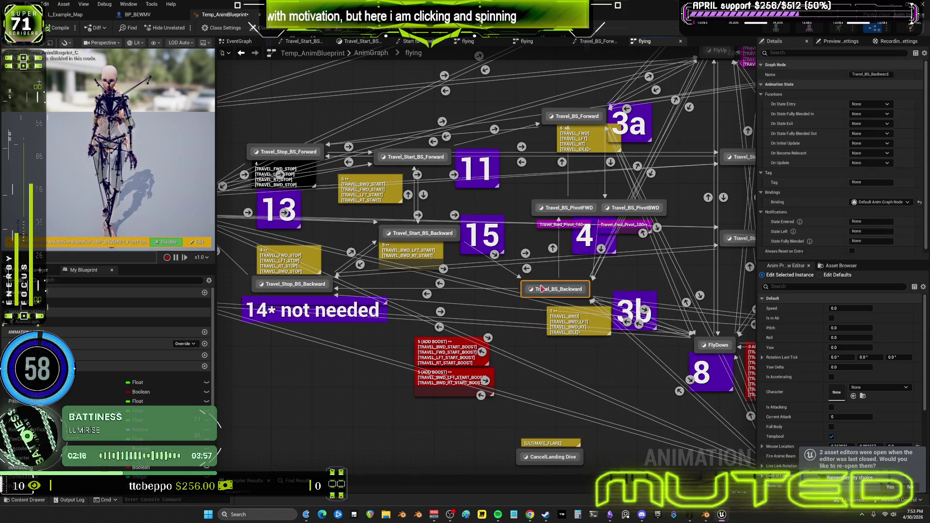
{"action": "double_click", "coordinate": [570, 294]}
{"action": "double_click", "coordinate": [471, 227]}
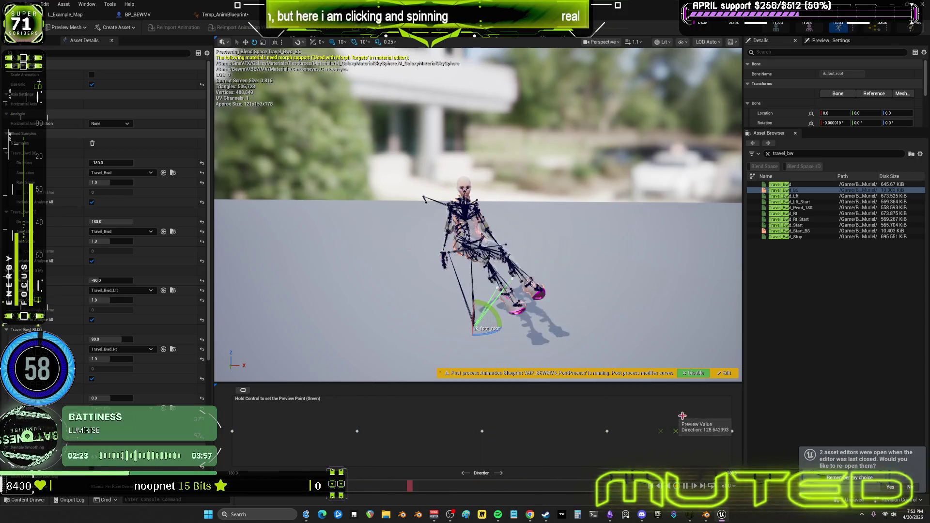
{"action": "left_click_drag", "start_coordinate": [479, 218], "coordinate": [377, 218]}
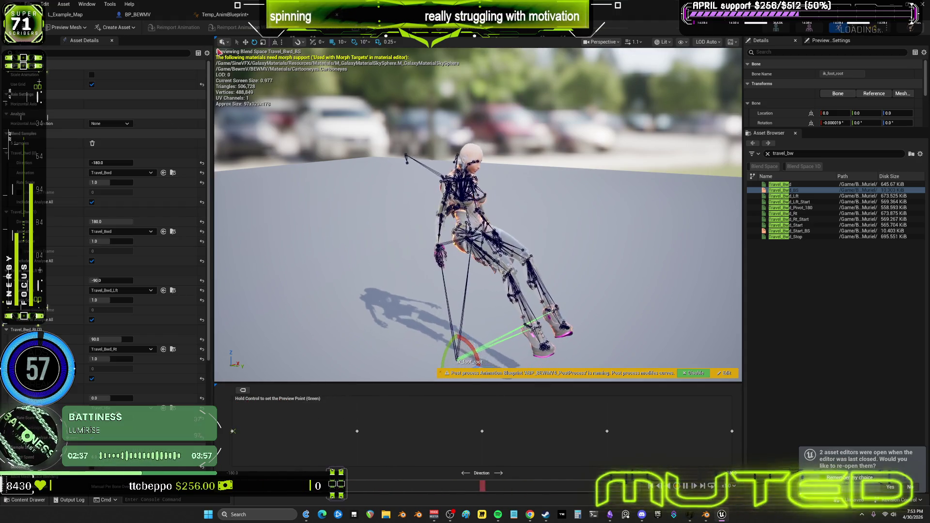
- Open the Travel_Stop_BS blend space through the Travel_Stop_BS_Backward state graph
{"action": "left_click", "coordinate": [222, 14]}
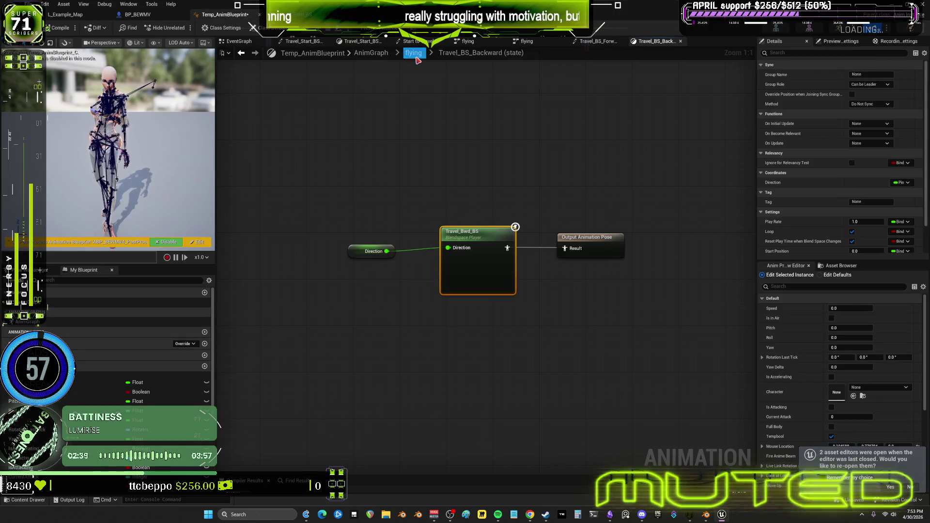
{"action": "left_click", "coordinate": [413, 53]}
{"action": "scroll", "coordinate": [452, 280], "scroll_direction": "up", "scroll_amount": 3}
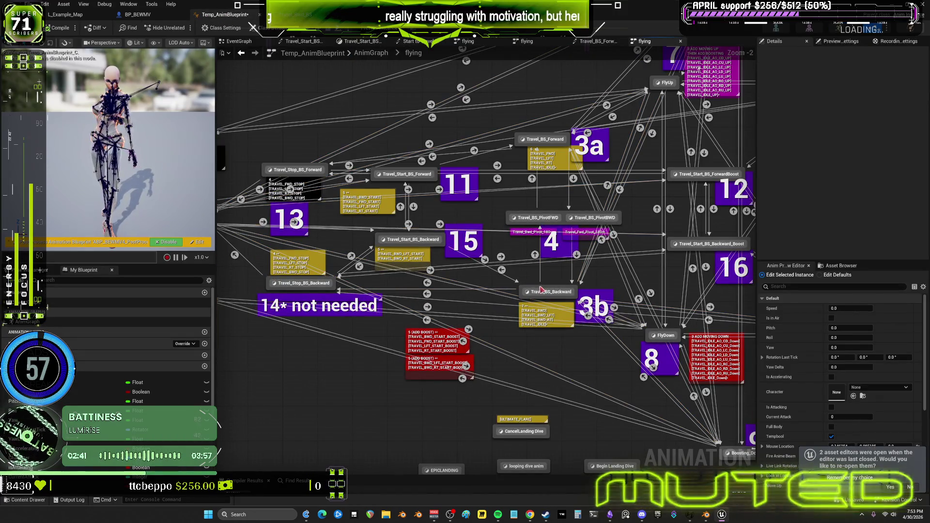
{"action": "right_click_drag", "start_coordinate": [418, 245], "coordinate": [444, 225]}
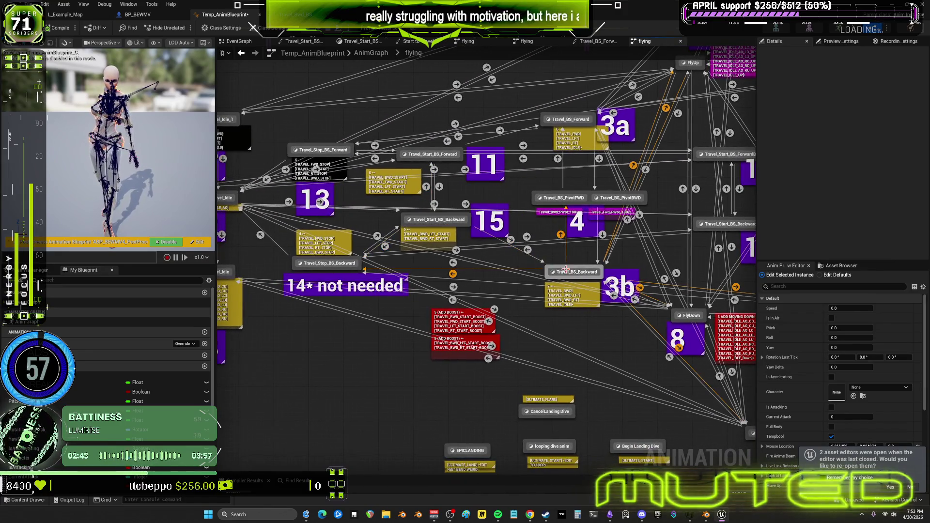
{"action": "left_click", "coordinate": [344, 264]}
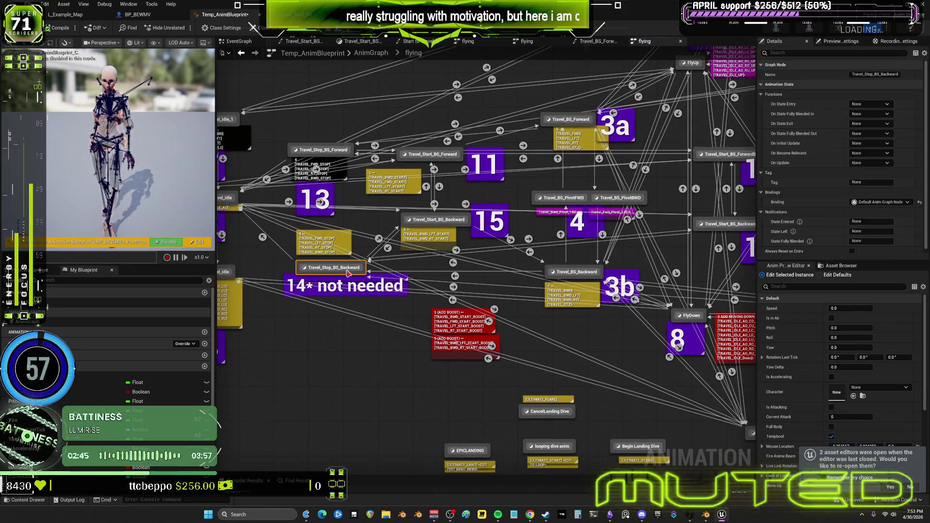
{"action": "double_click", "coordinate": [343, 263]}
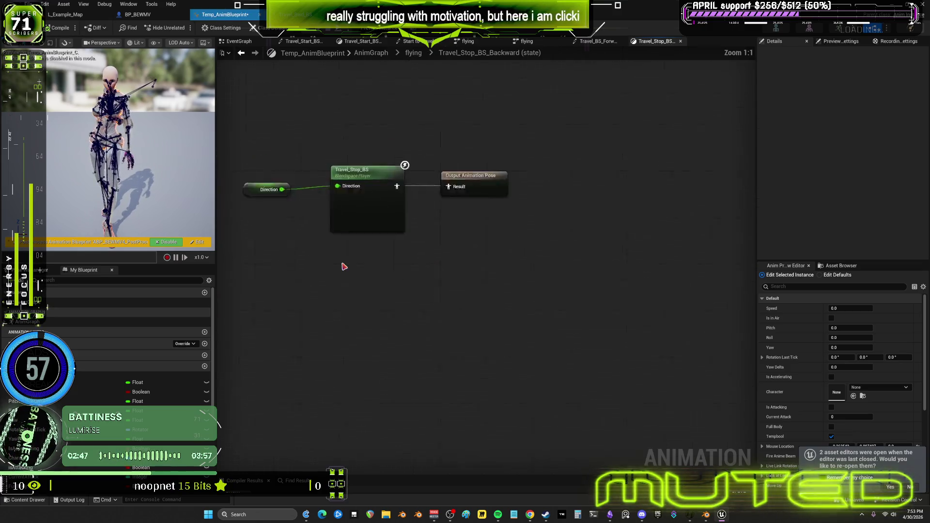
{"action": "double_click", "coordinate": [484, 235]}
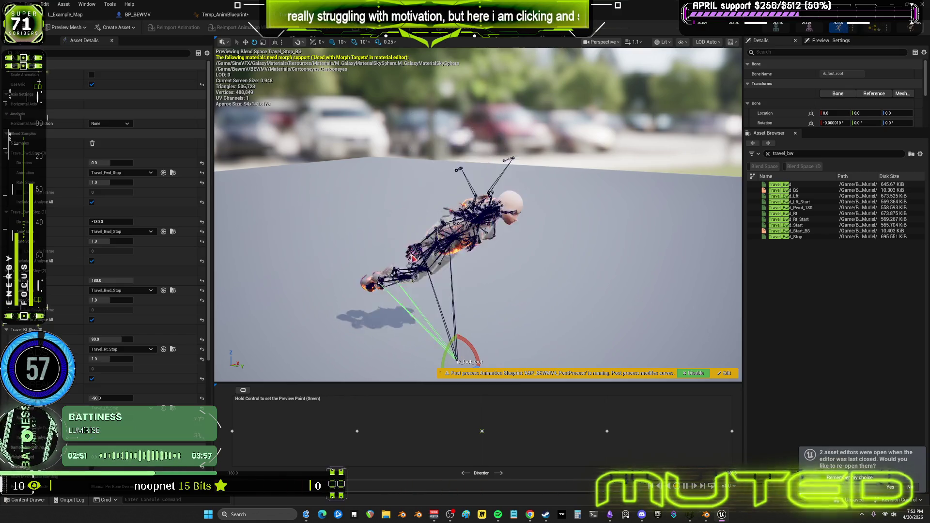
- Preview Travel_Stop_BS at directions about -68 and 113, then bring up the ParagonMuriel animation assets
{"action": "key", "text": "ctrl"}
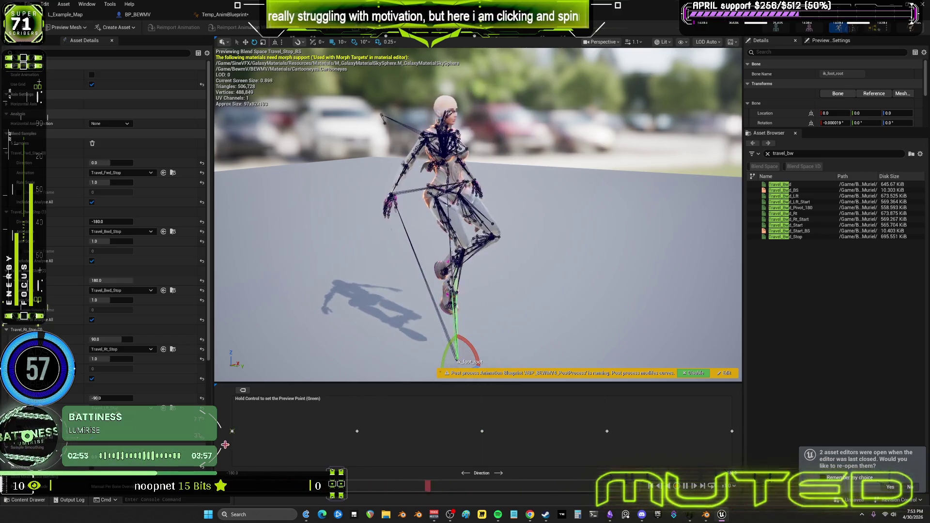
{"action": "key", "text": "ctrl"}
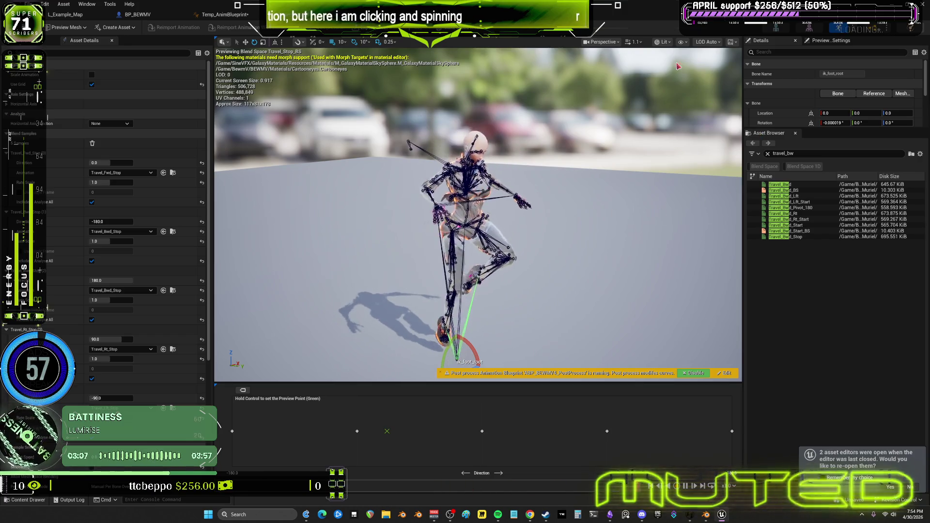
{"action": "key", "text": "ctrl"}
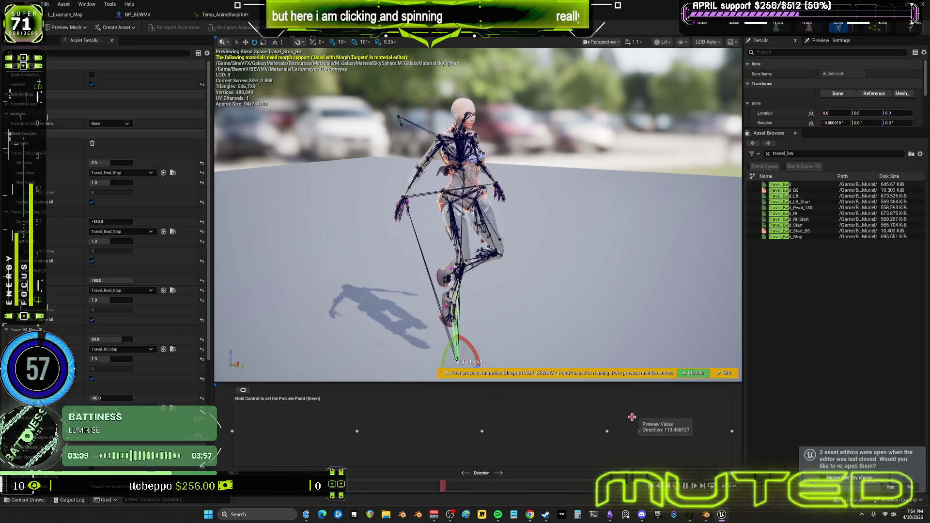
{"action": "left_click_drag", "start_coordinate": [564, 197], "coordinate": [533, 174]}
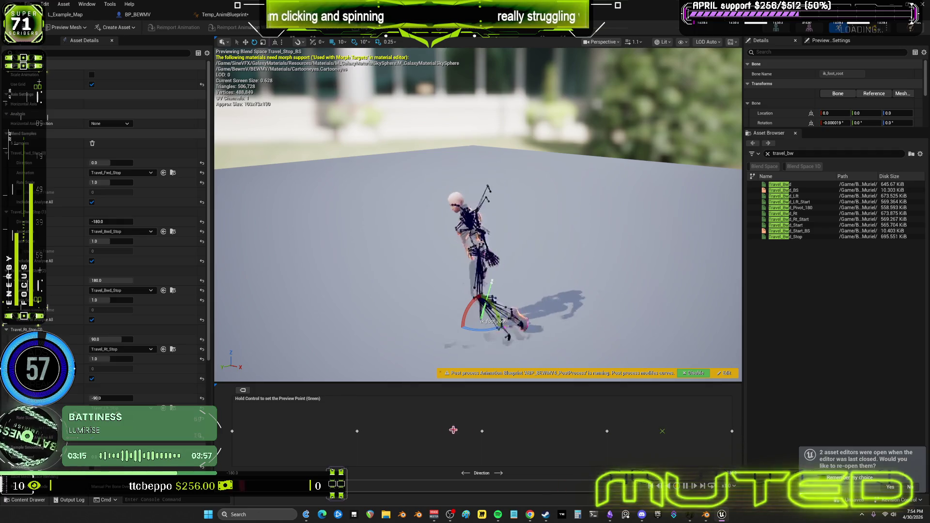
{"action": "left_click", "coordinate": [173, 409]}
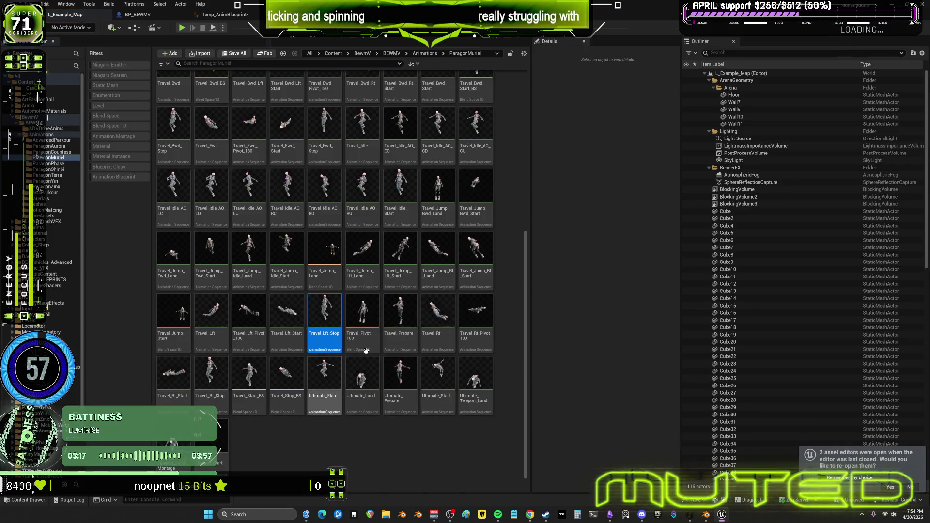
- Open Travel_Lft_Stop, scrub from frame 0 to frame 33, and play it
{"action": "double_click", "coordinate": [324, 332]}
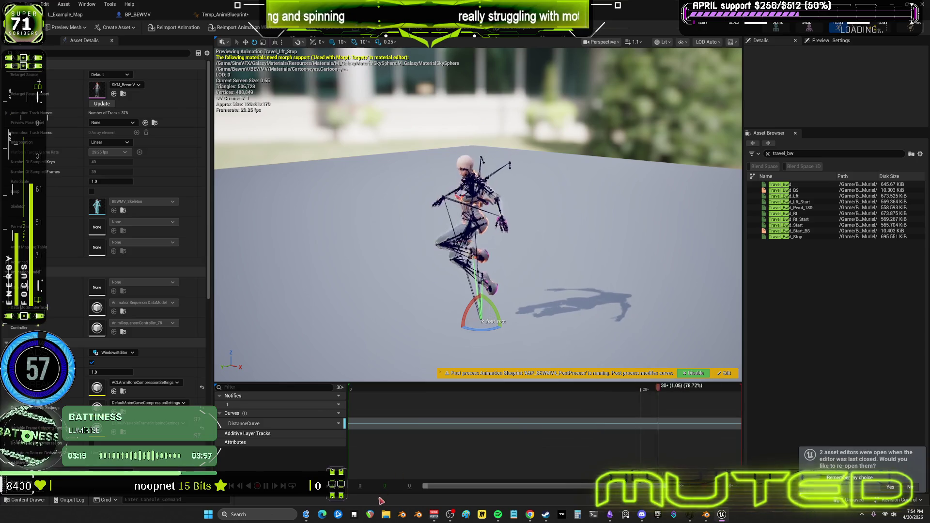
{"action": "left_click", "coordinate": [350, 391]}
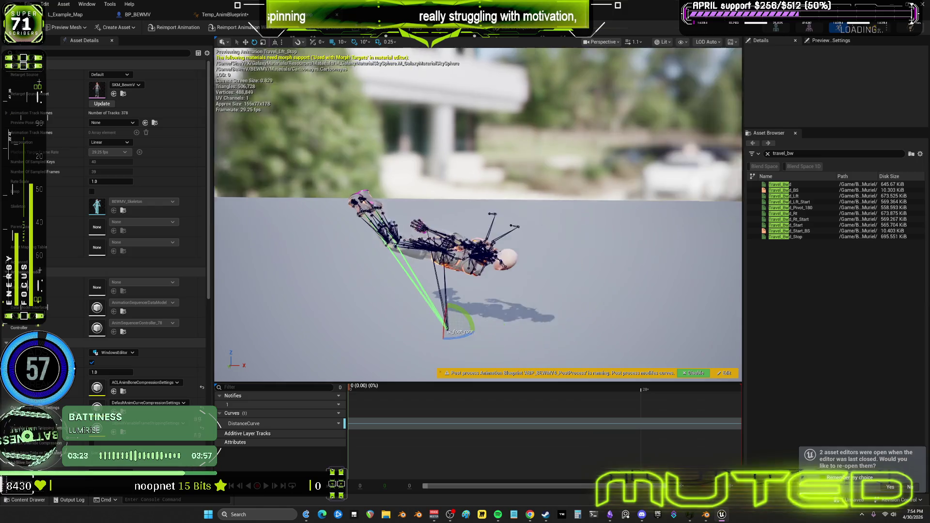
{"action": "mouse_move", "coordinate": [365, 391]}
{"action": "left_mouse_down"}
{"action": "mouse_move", "coordinate": [713, 381]}
{"action": "mouse_move", "coordinate": [350, 386]}
{"action": "left_mouse_up"}
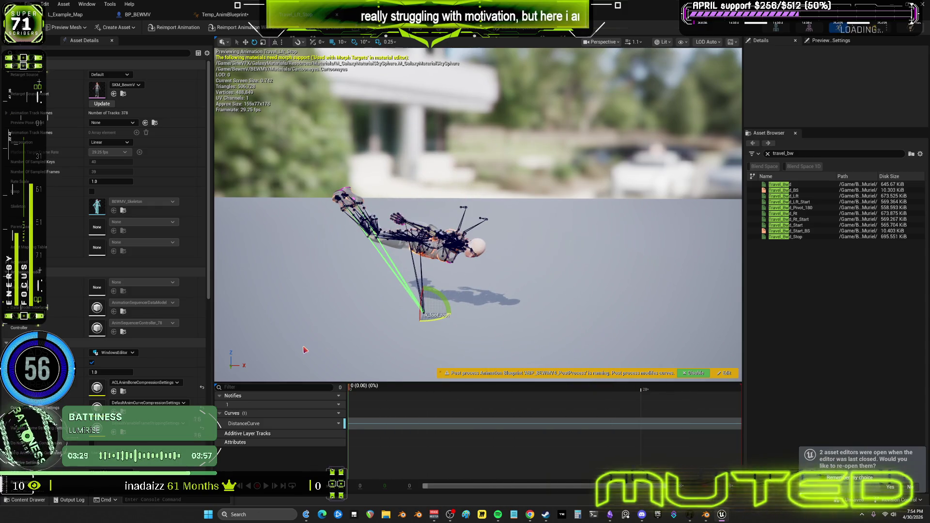
{"action": "key", "text": "space"}
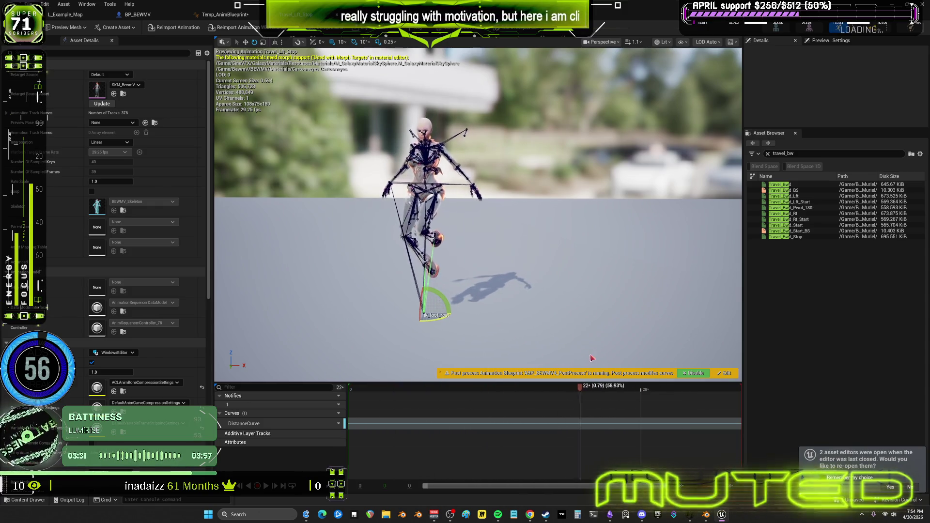
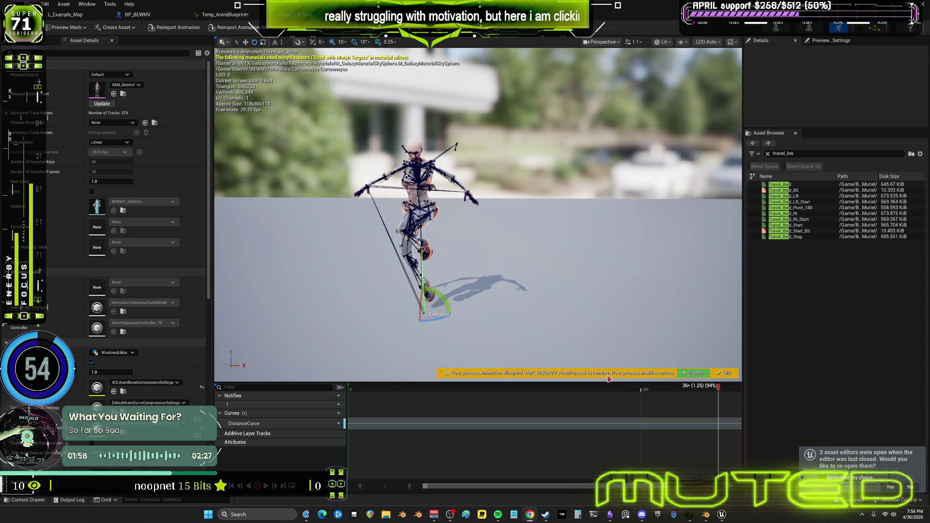
- In Unreal, preview the Travel_Bwd_Lft_Start and Travel_Bwd_Stop animations by scrubbing their timelines
{"action": "left_click", "coordinate": [821, 202]}
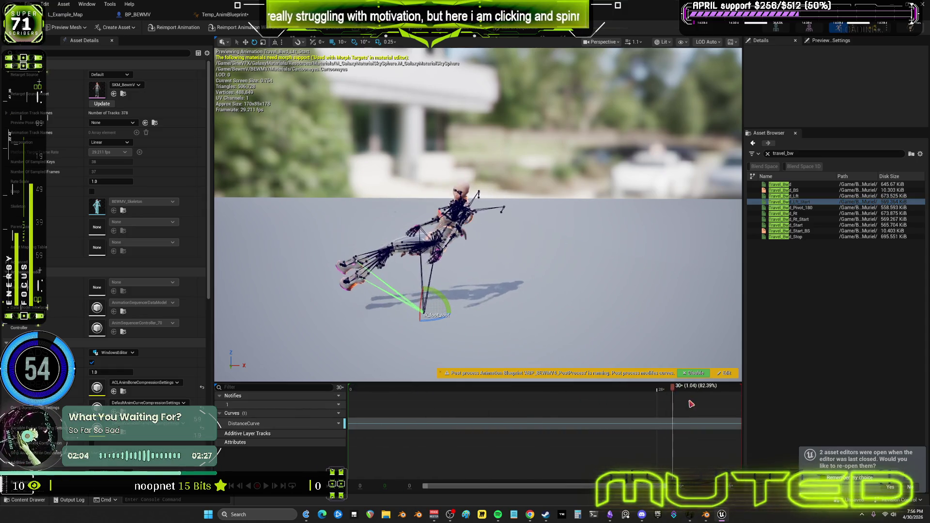
{"action": "mouse_move", "coordinate": [672, 386]}
{"action": "left_mouse_down"}
{"action": "mouse_move", "coordinate": [304, 390]}
{"action": "mouse_move", "coordinate": [340, 397]}
{"action": "left_mouse_up"}
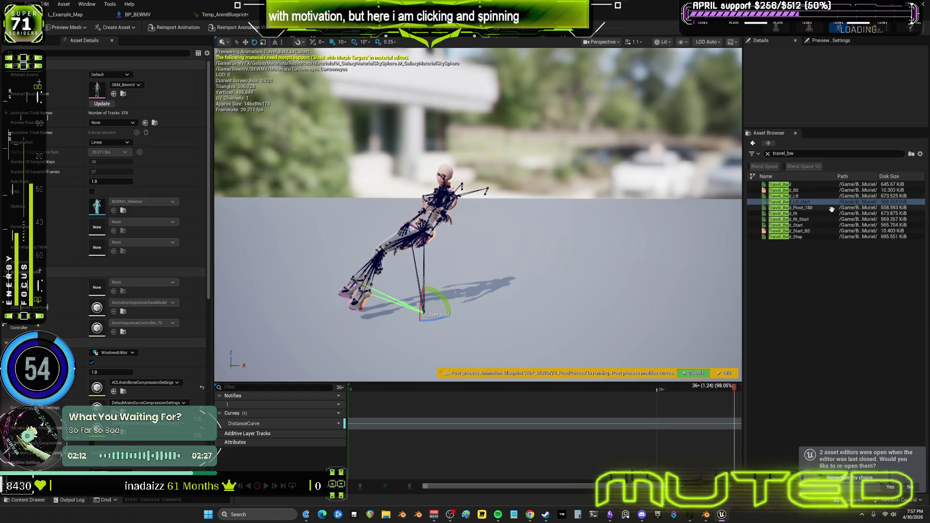
{"action": "left_click", "coordinate": [815, 235]}
{"action": "mouse_move", "coordinate": [359, 399]}
{"action": "left_mouse_down"}
{"action": "mouse_move", "coordinate": [619, 401]}
{"action": "mouse_move", "coordinate": [378, 397]}
{"action": "mouse_move", "coordinate": [435, 310]}
{"action": "mouse_move", "coordinate": [538, 362]}
{"action": "left_mouse_up"}
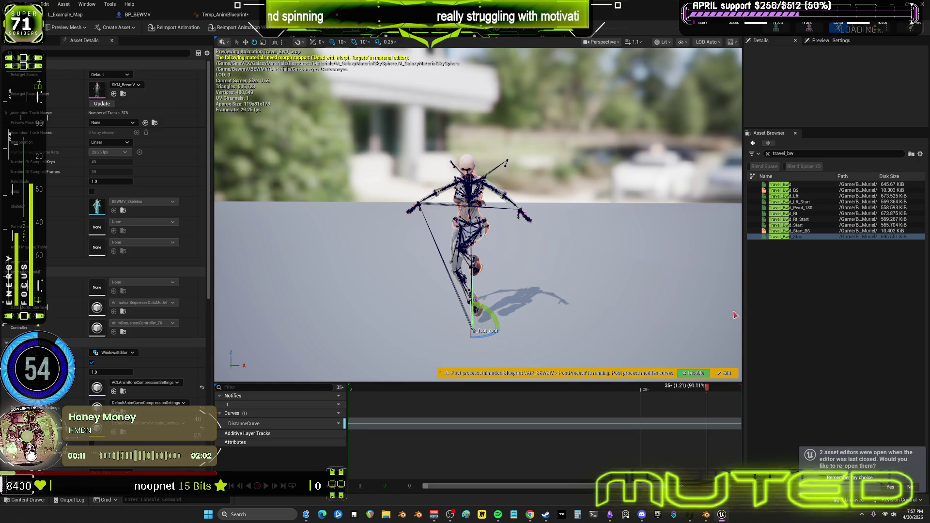
- Preview Travel_Bwd_Lft, Travel_Bwd_Rt and Travel_Bwd_Stop again, then return to Blender
{"action": "left_click", "coordinate": [804, 196]}
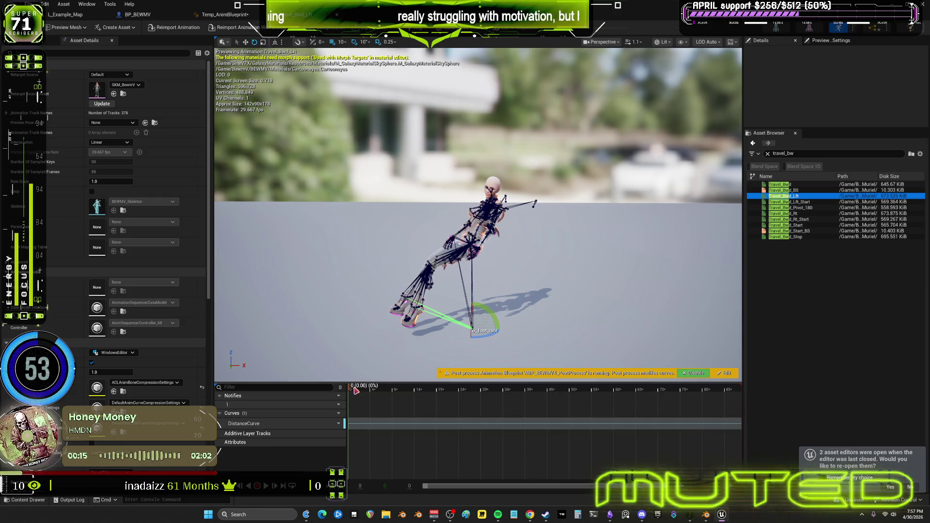
{"action": "left_click_drag", "start_coordinate": [734, 389], "coordinate": [301, 387]}
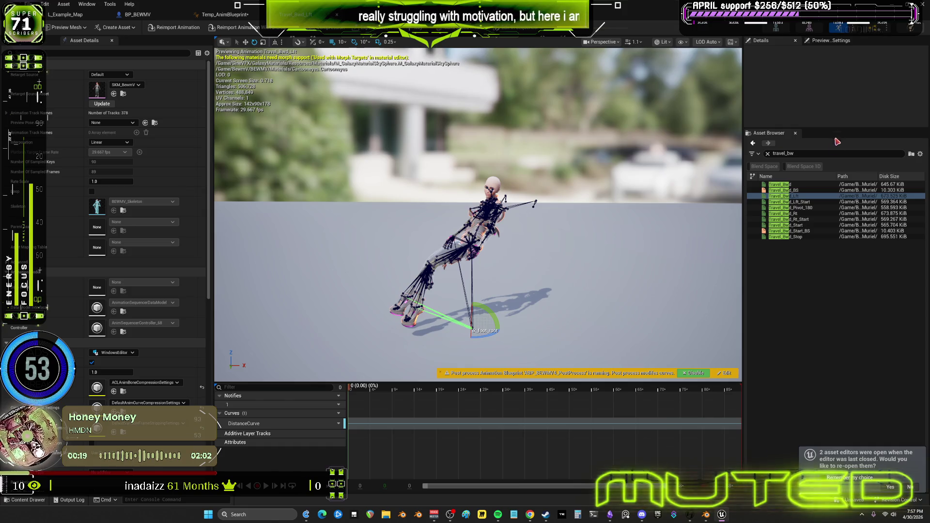
{"action": "left_click", "coordinate": [795, 213]}
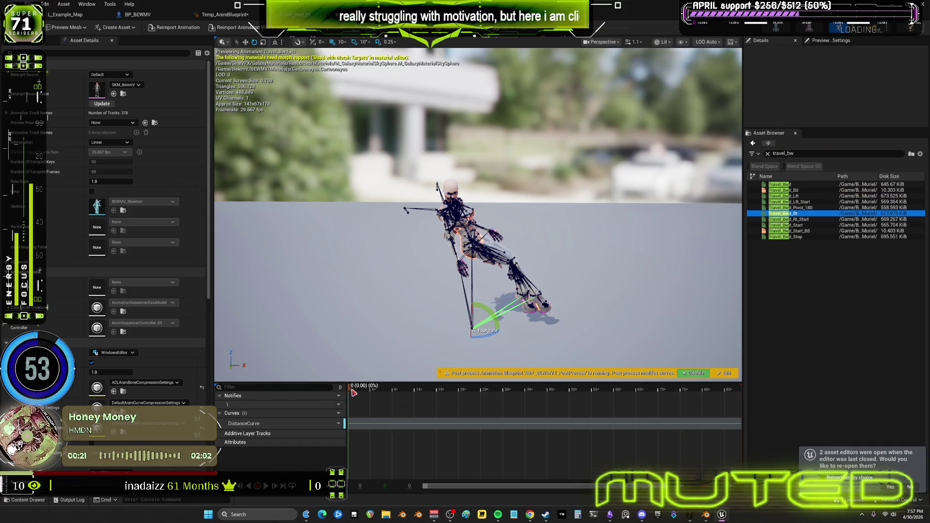
{"action": "left_click", "coordinate": [787, 236]}
{"action": "left_click_drag", "start_coordinate": [391, 388], "coordinate": [712, 368]}
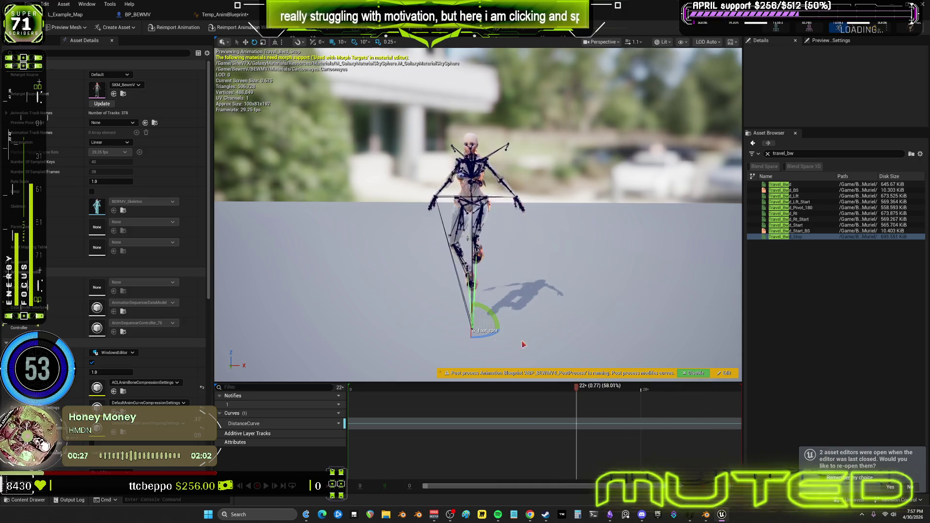
{"action": "left_click", "coordinate": [702, 516]}
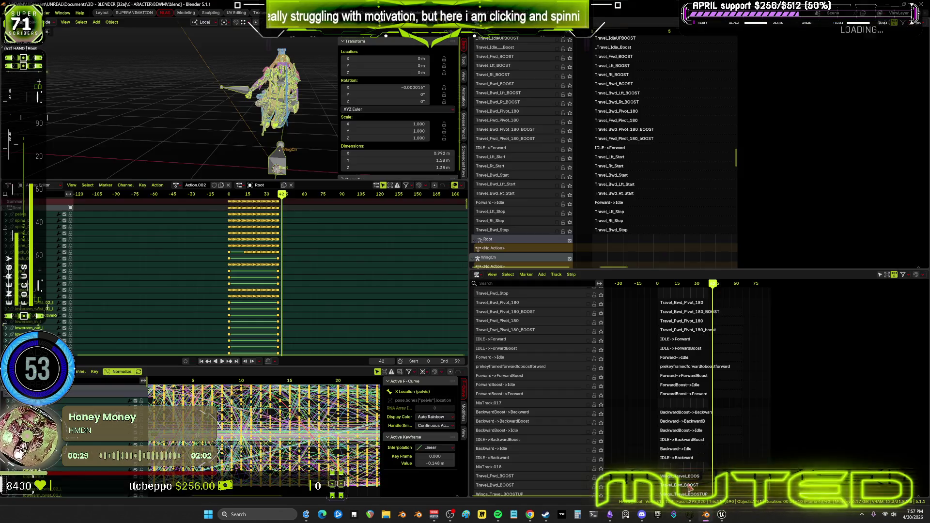
- Add empty tracks NlaTrack.001–NlaTrack.004 above Travel_Bwd_Stop and untick them to disable them
{"action": "right_click", "coordinate": [517, 233]}
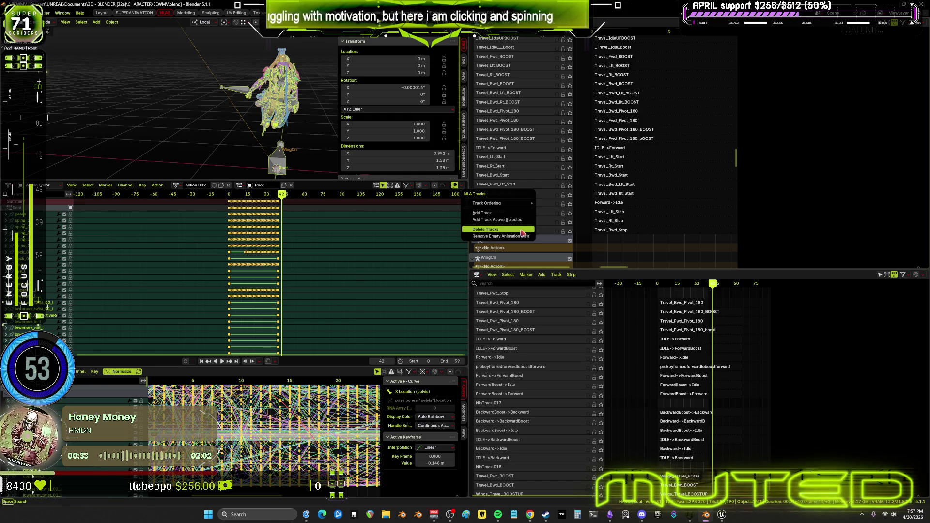
{"action": "left_click", "coordinate": [521, 222]}
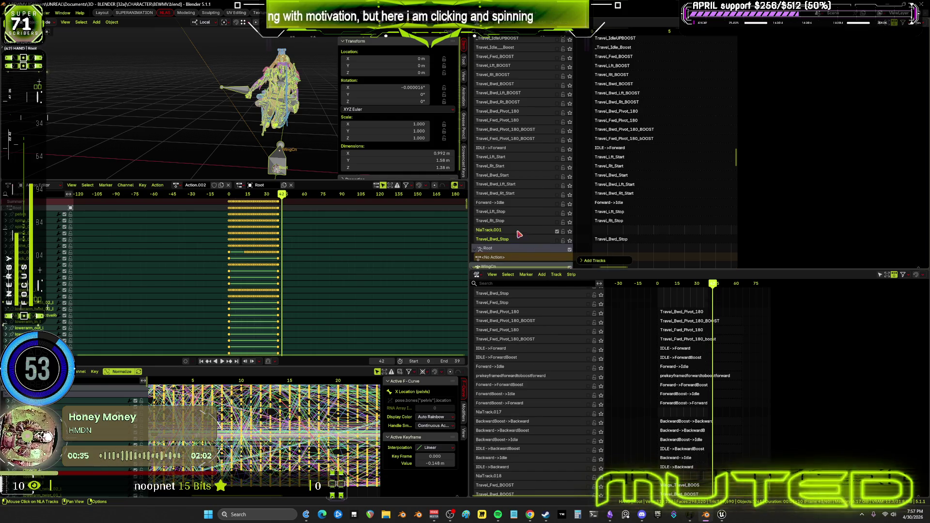
{"action": "right_click", "coordinate": [519, 240]}
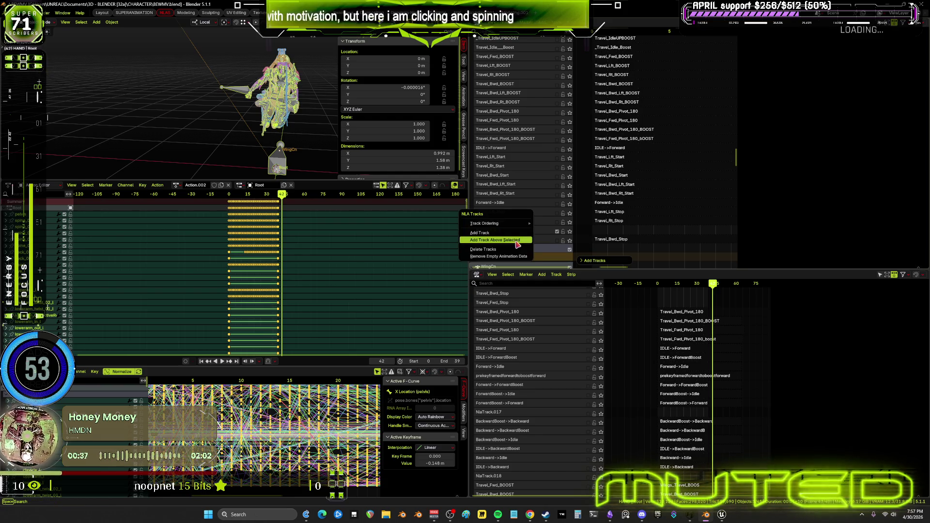
{"action": "key", "text": "Return"}
{"action": "scroll", "coordinate": [633, 224], "scroll_direction": "down", "scroll_amount": 3}
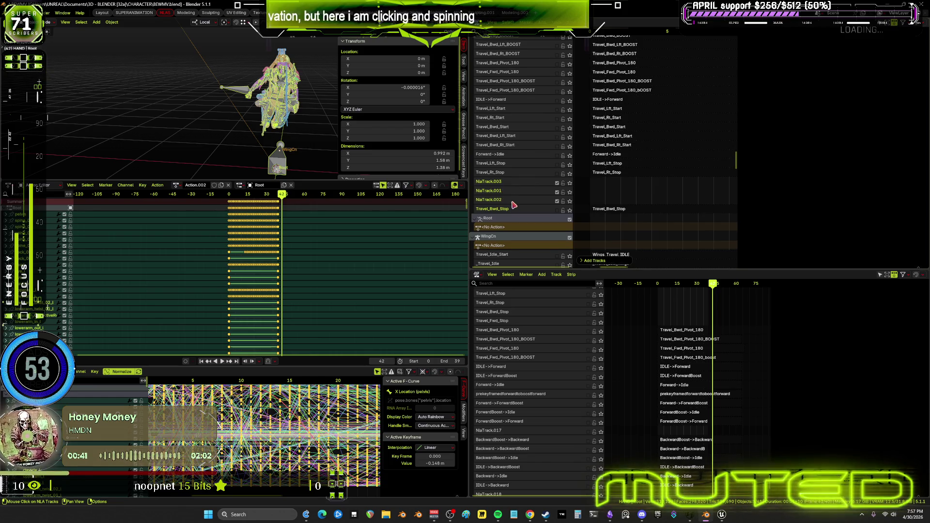
{"action": "right_click", "coordinate": [514, 204]}
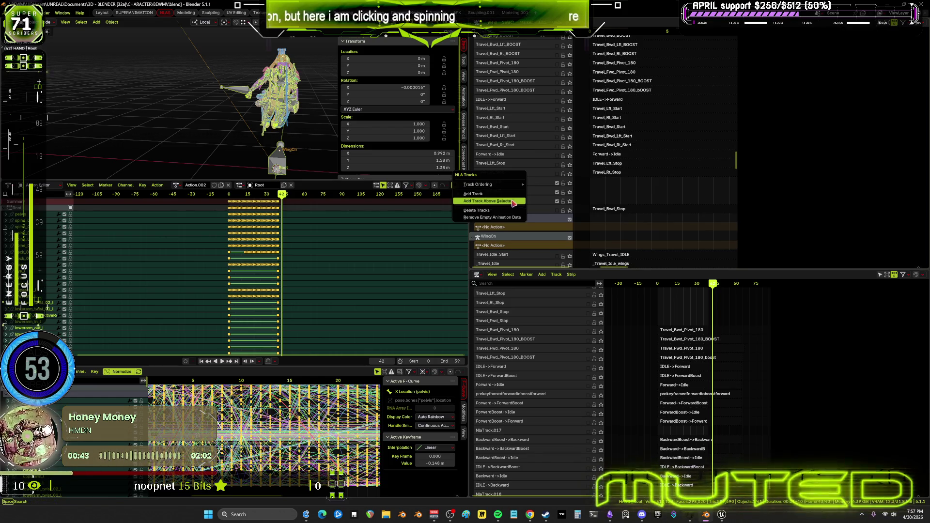
{"action": "left_click", "coordinate": [514, 201]}
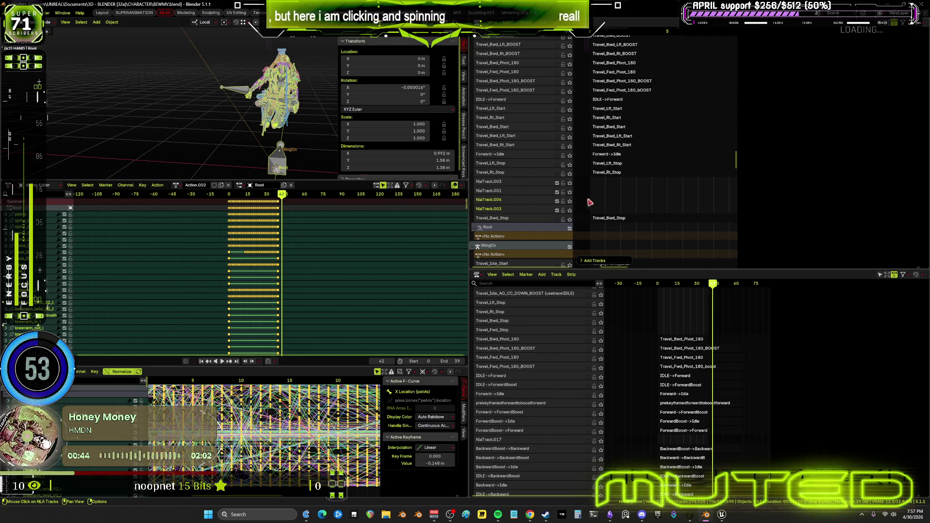
{"action": "left_click", "coordinate": [558, 198]}
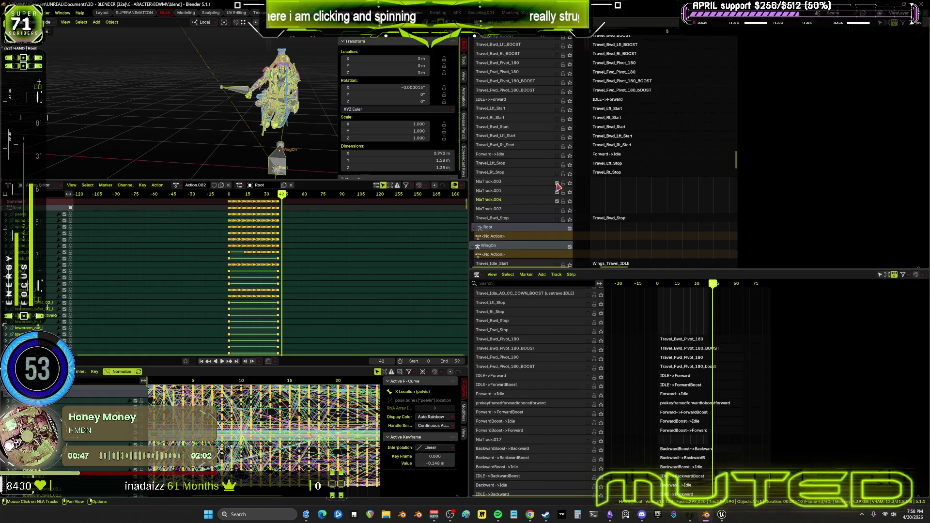
{"action": "left_click", "coordinate": [558, 201]}
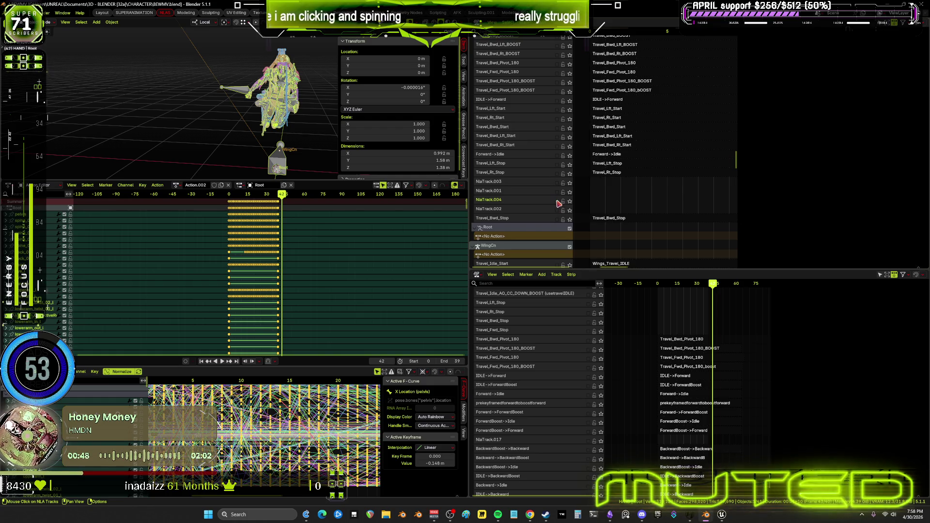
- Duplicate the Travel_Bwd_Stop strip and rename the copy Travel_Bwd_Lft_Stop
{"action": "left_click", "coordinate": [600, 221]}
{"action": "right_click", "coordinate": [599, 221]}
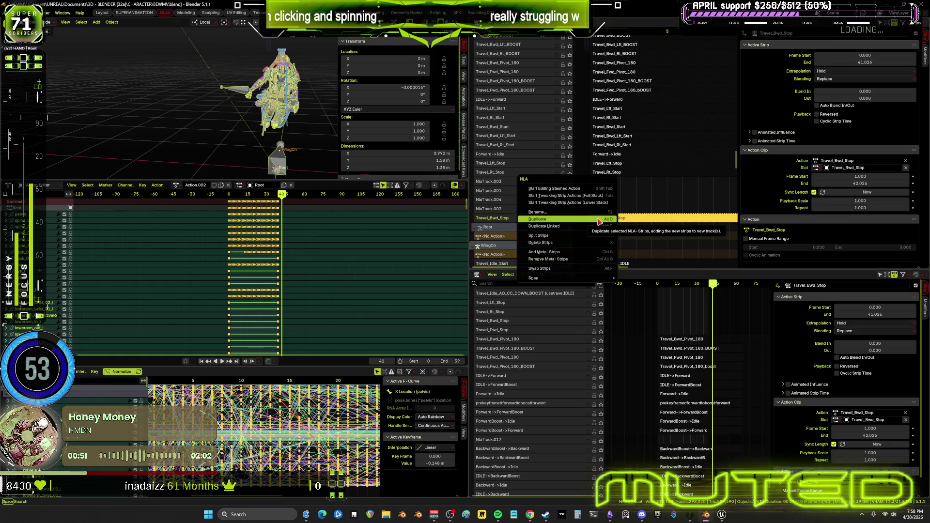
{"action": "left_click", "coordinate": [610, 221]}
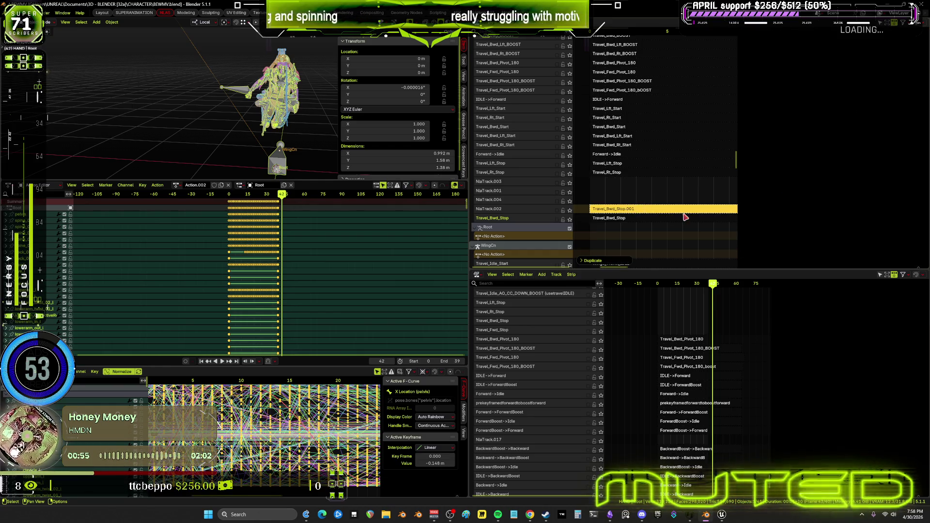
{"action": "key", "text": "F2"}
{"action": "key", "text": "ctrl+a"}
{"action": "key", "text": "BackSpace"}
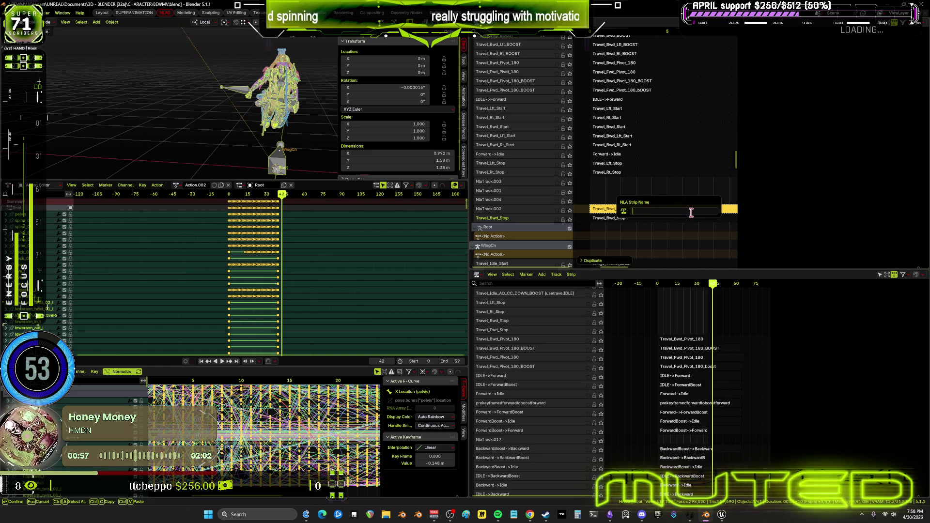
{"action": "key", "text": "ctrl+z"}
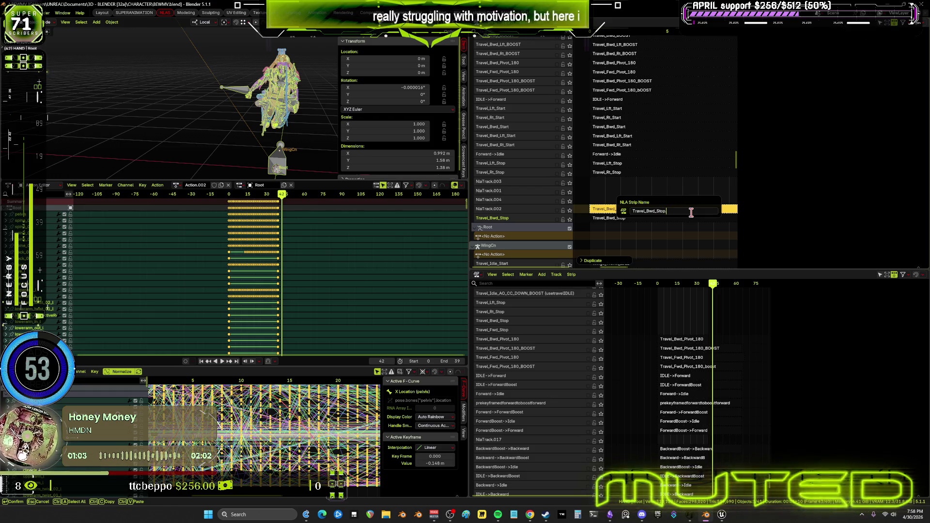
{"action": "key", "text": "Left"}
{"action": "key", "text": "Left"}
{"action": "key", "text": "Left"}
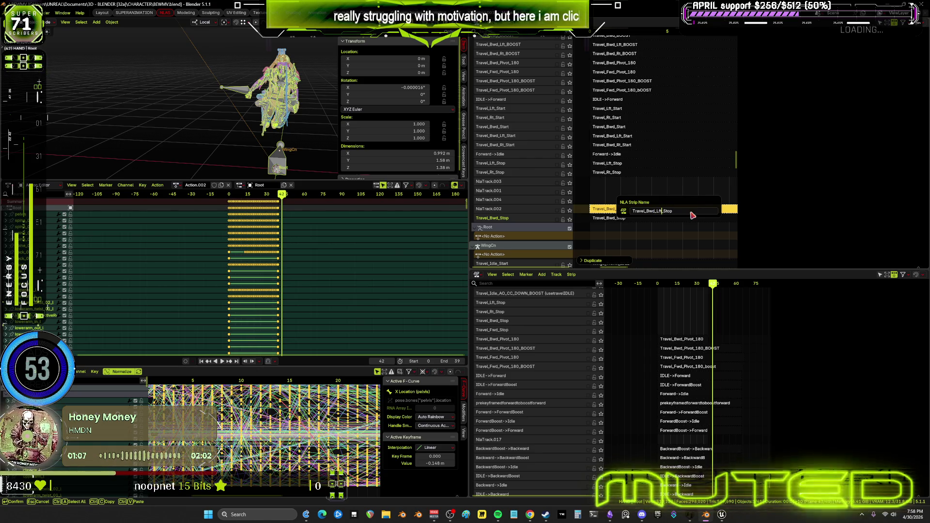
{"action": "key", "text": "Return"}
- Copy the strip name and rename track NlaTrack.002 to Travel_Bwd_Lft_Stop
{"action": "left_click", "coordinate": [627, 209]}
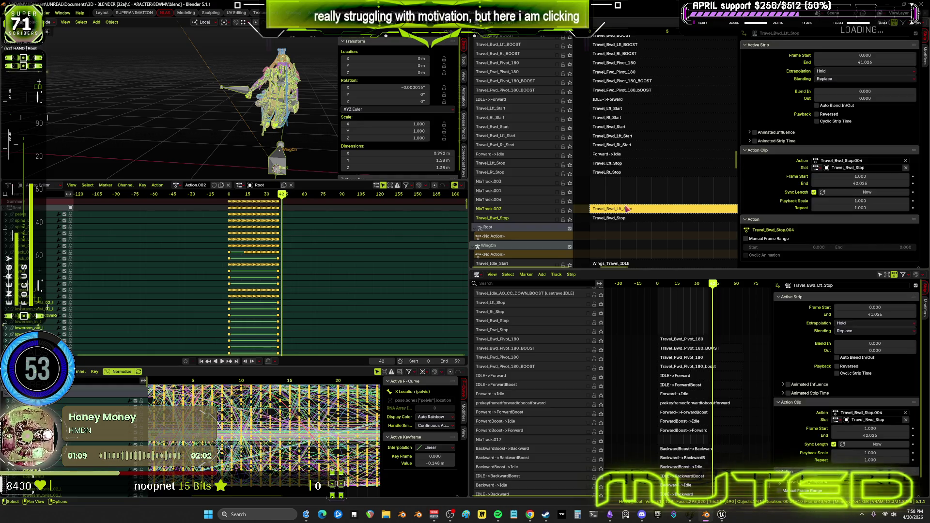
{"action": "key", "text": "F2"}
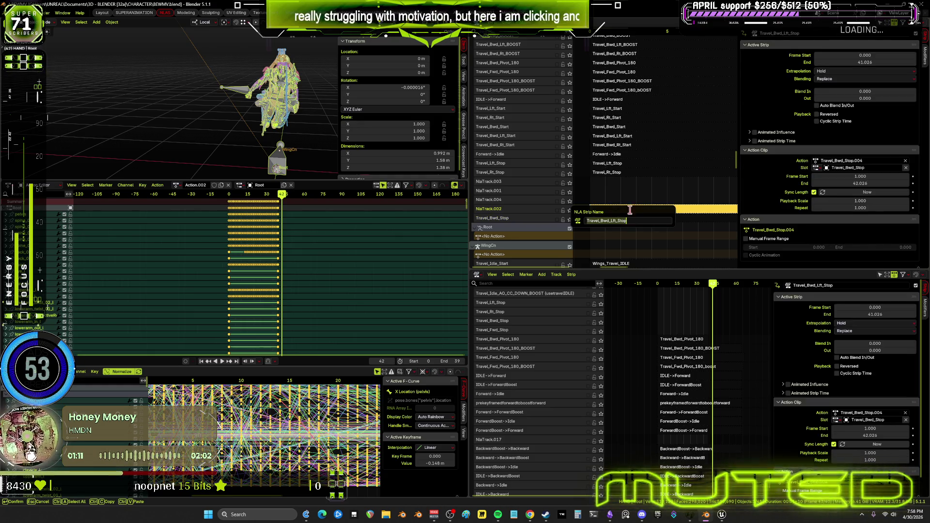
{"action": "key", "text": "Return"}
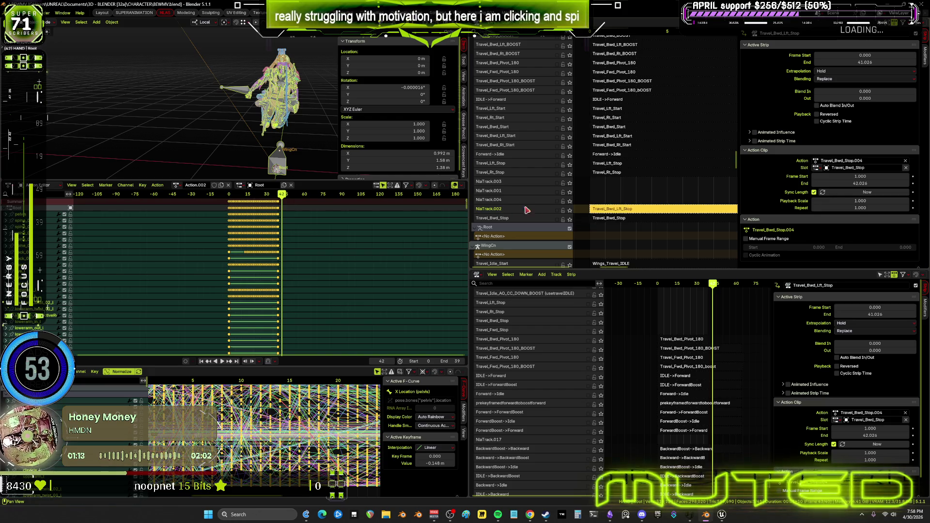
{"action": "double_click", "coordinate": [548, 207]}
{"action": "type", "text": "Travel_Bwd_Lft_Stop"}
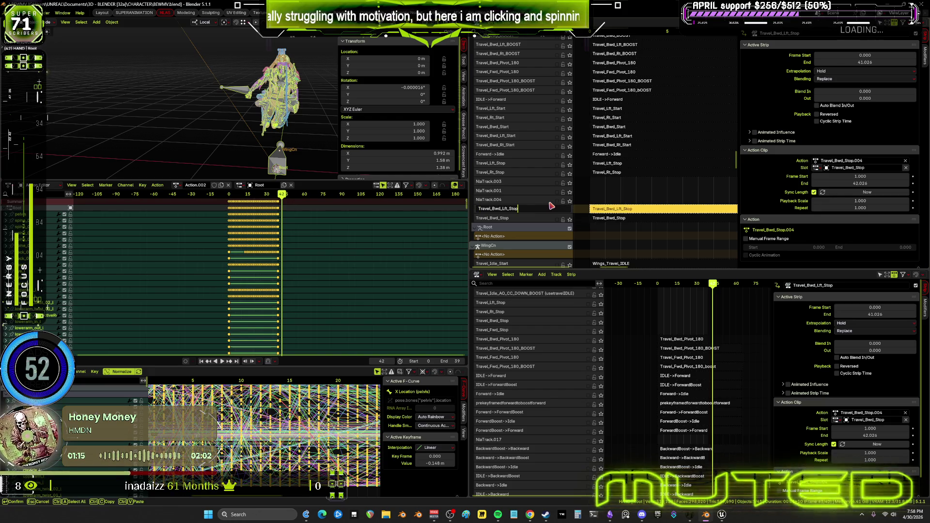
{"action": "key", "text": "Return"}
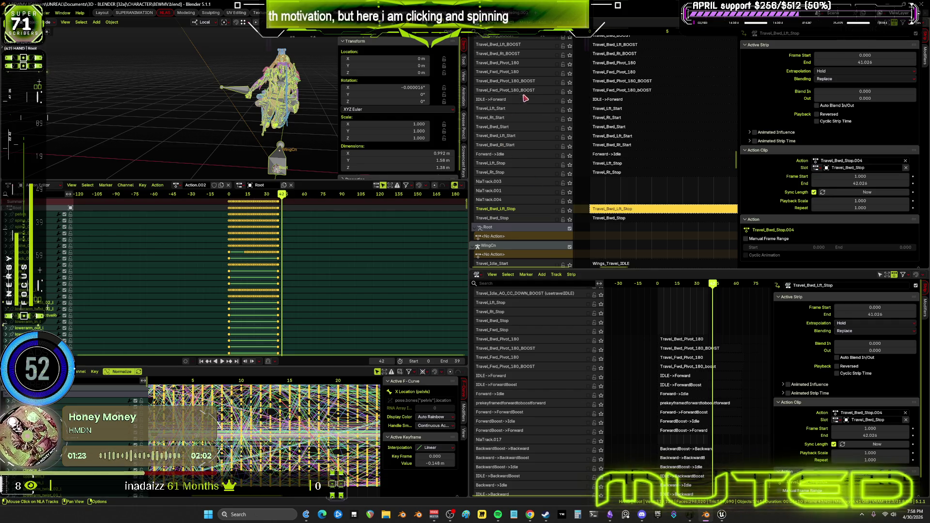
{"action": "scroll", "coordinate": [520, 99], "scroll_direction": "up", "scroll_amount": 4}
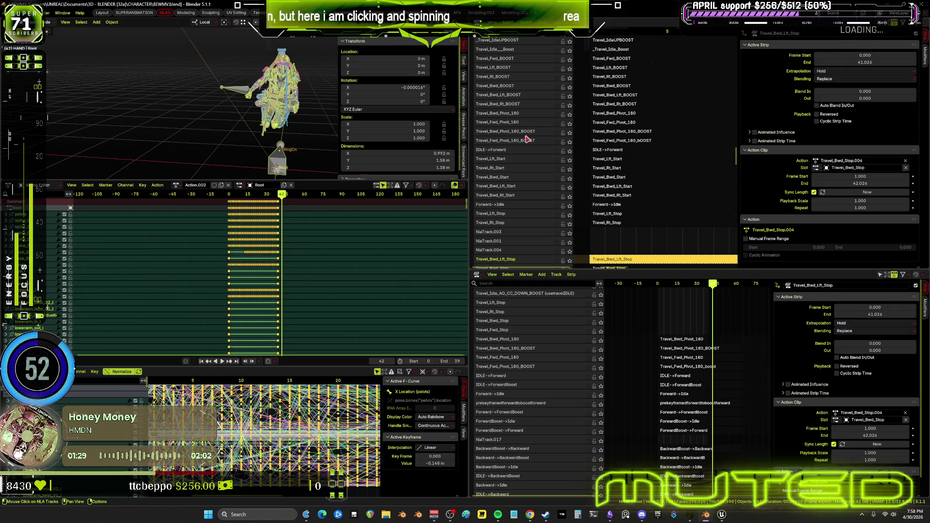
{"action": "scroll", "coordinate": [630, 124], "scroll_direction": "up", "scroll_amount": 4}
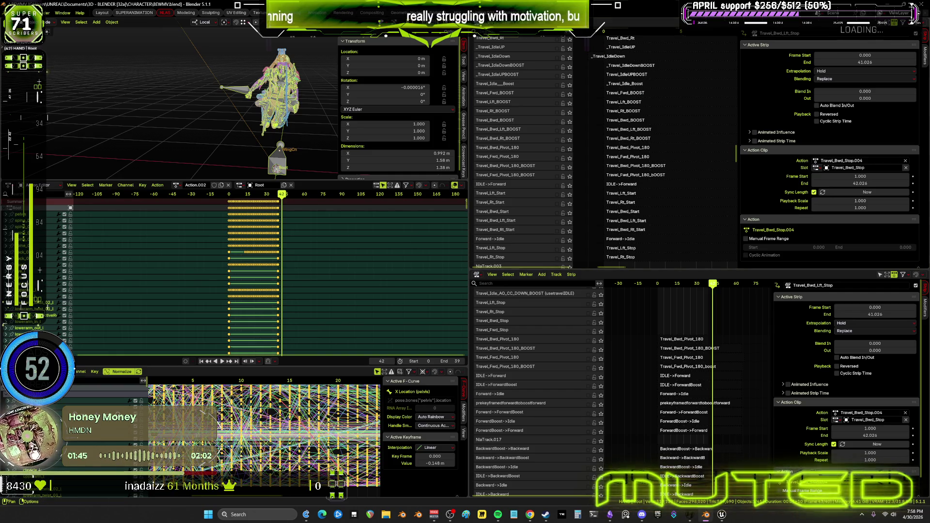
{"action": "scroll", "coordinate": [527, 127], "scroll_direction": "up", "scroll_amount": 4}
{"action": "scroll", "coordinate": [527, 128], "scroll_direction": "up", "scroll_amount": 5}
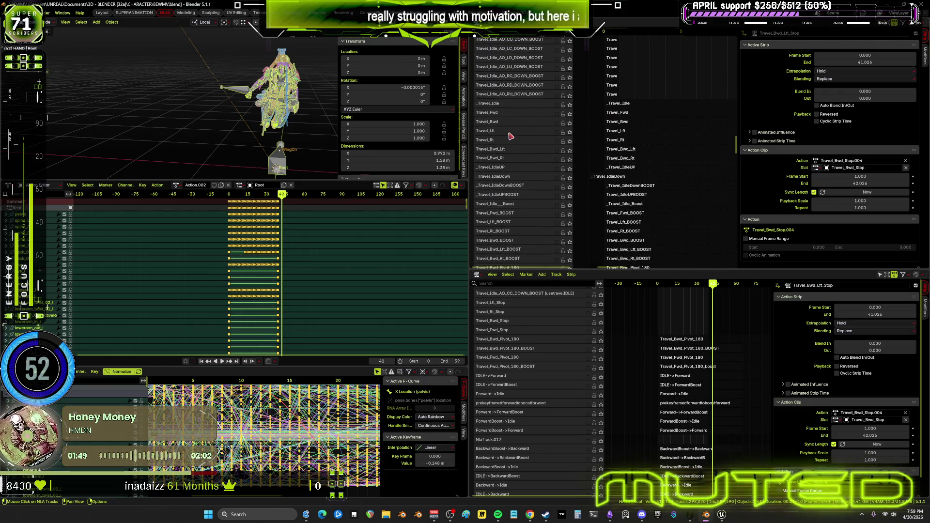
{"action": "left_click", "coordinate": [509, 132]}
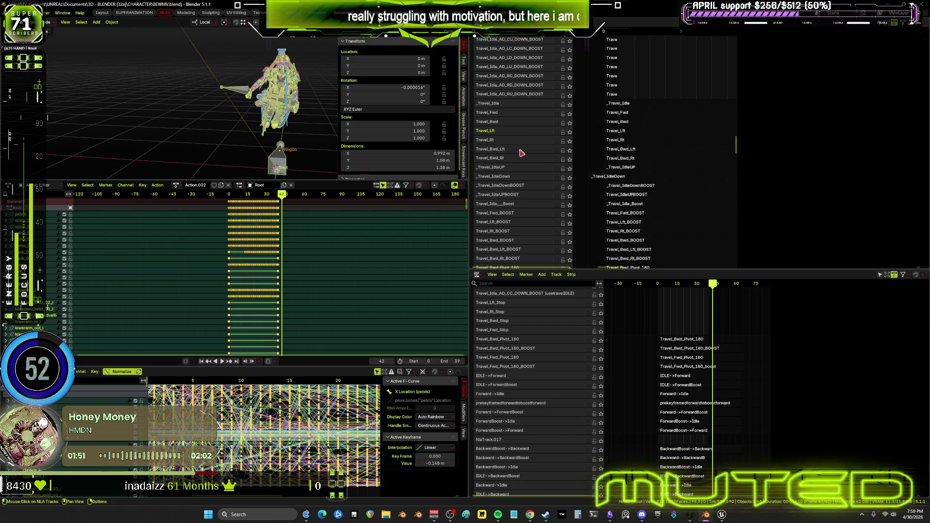
- Insert new empty tracks above the Travel_Bwd_Lft and Travel_Bwd_Rt tracks
{"action": "left_click", "coordinate": [521, 151]}
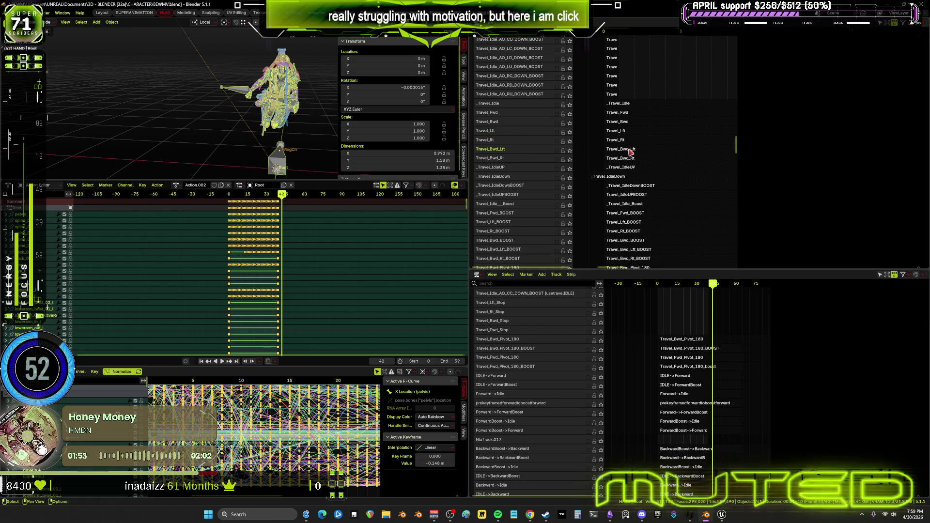
{"action": "left_click", "coordinate": [630, 151]}
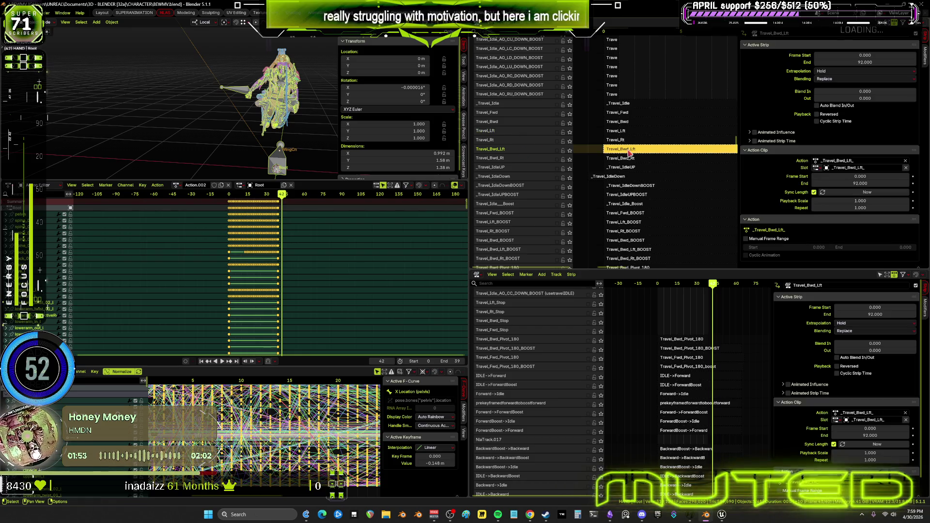
{"action": "right_click", "coordinate": [518, 153]}
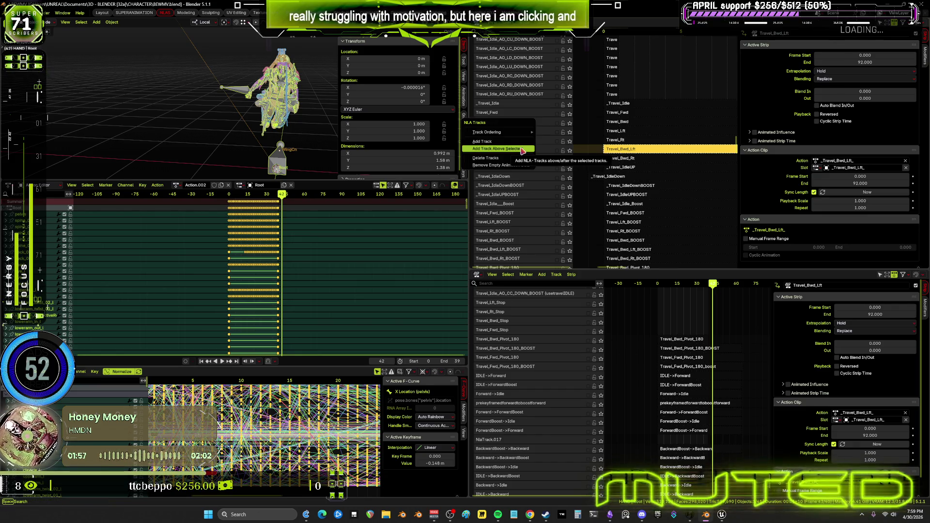
{"action": "left_click", "coordinate": [523, 150]}
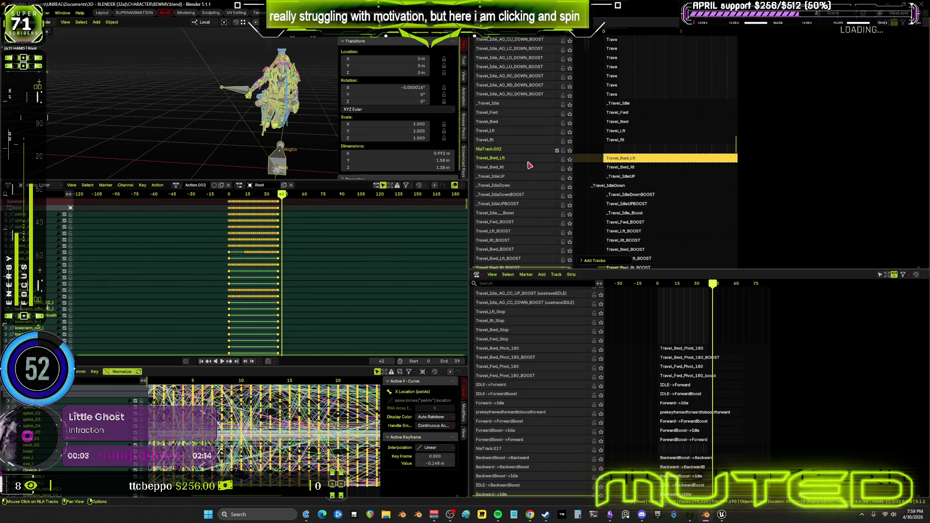
{"action": "right_click", "coordinate": [528, 171]}
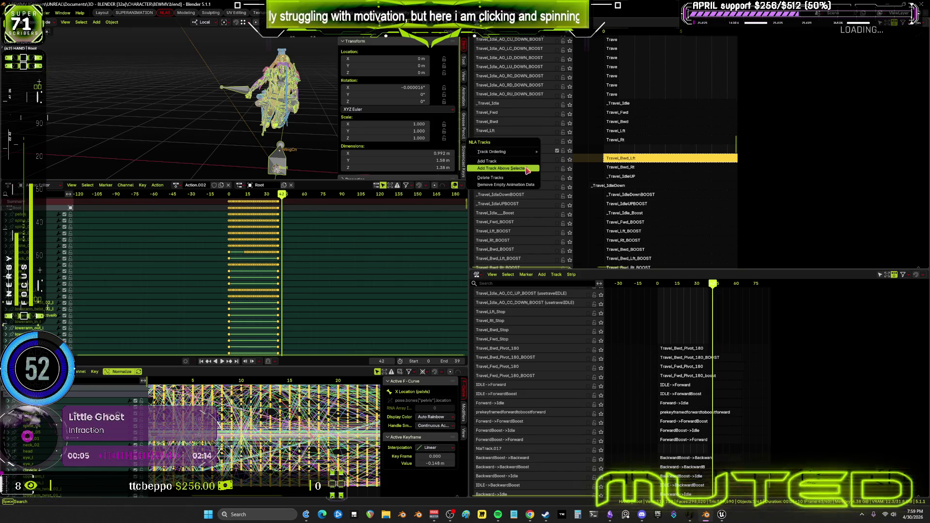
{"action": "key", "text": "Return"}
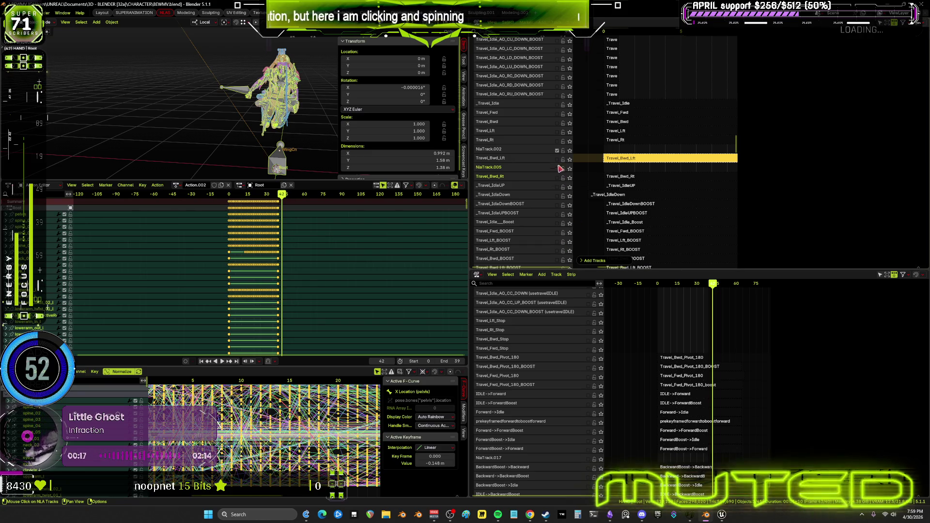
- Duplicate the Travel_Bwd_Lft and Travel_Bwd_Rt strips onto the new tracks above them
{"action": "left_click", "coordinate": [614, 164]}
{"action": "right_click", "coordinate": [614, 163]}
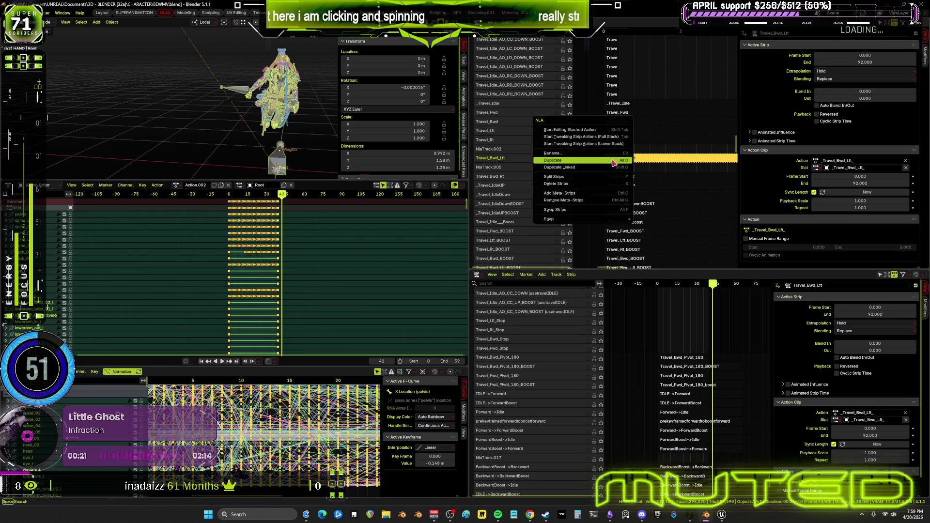
{"action": "key", "text": "Return"}
{"action": "left_click", "coordinate": [636, 179]}
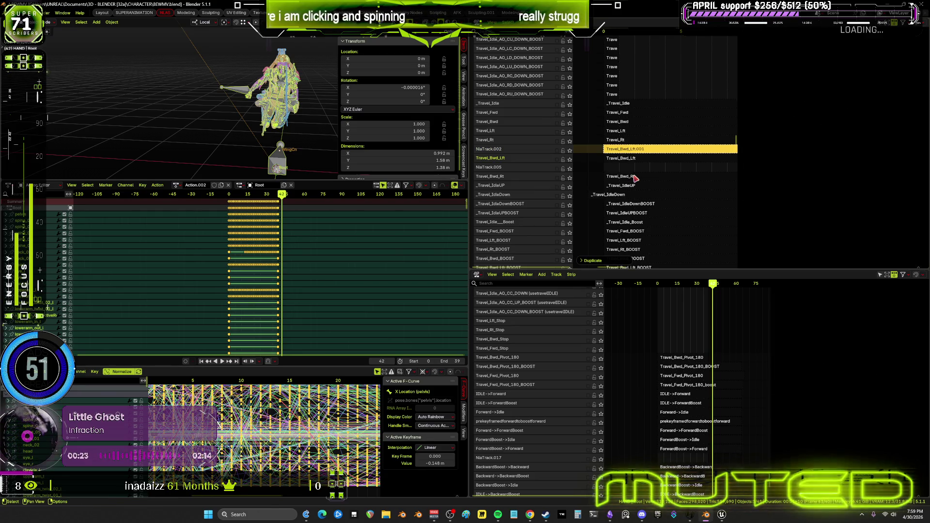
{"action": "left_click", "coordinate": [636, 179]}
{"action": "right_click", "coordinate": [636, 179]}
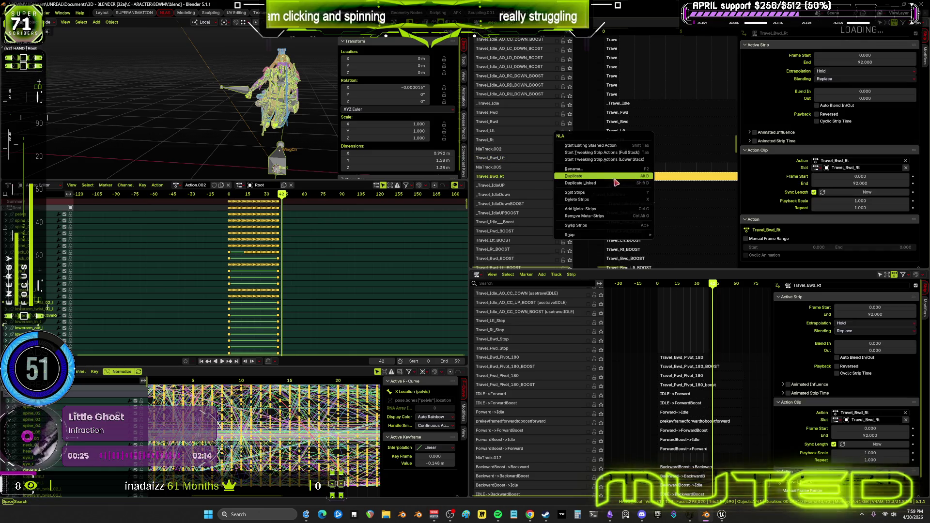
{"action": "left_click", "coordinate": [614, 178]}
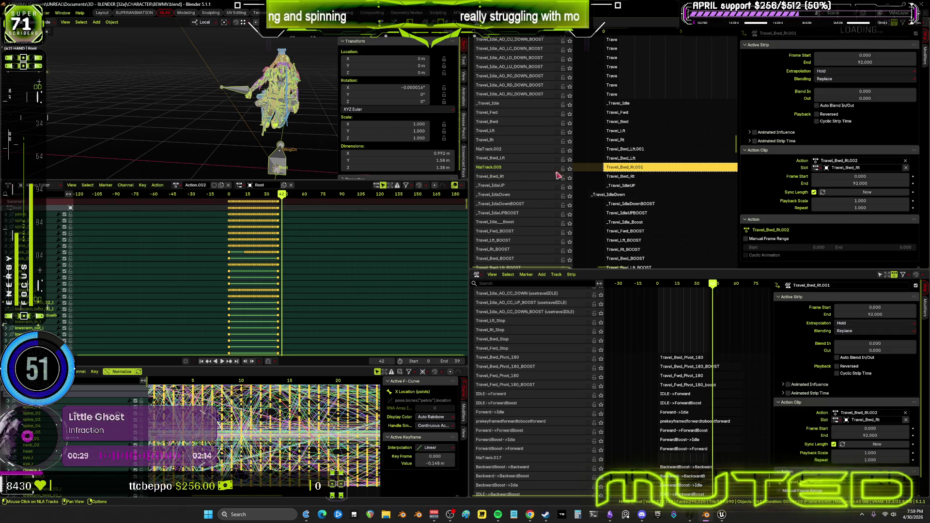
{"action": "key", "text": "F2"}
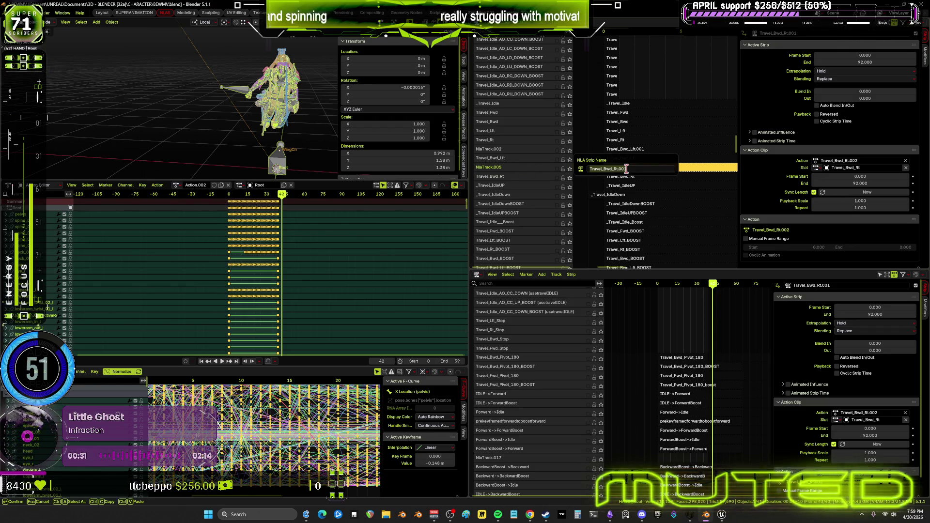
- Rename track NlaTrack.005 to Travel_Bwd_Rt.001 by pasting the strip name
{"action": "double_click", "coordinate": [504, 168]}
{"action": "type", "text": "Travel_Bwd_Rt.001"}
{"action": "key", "text": "Return"}
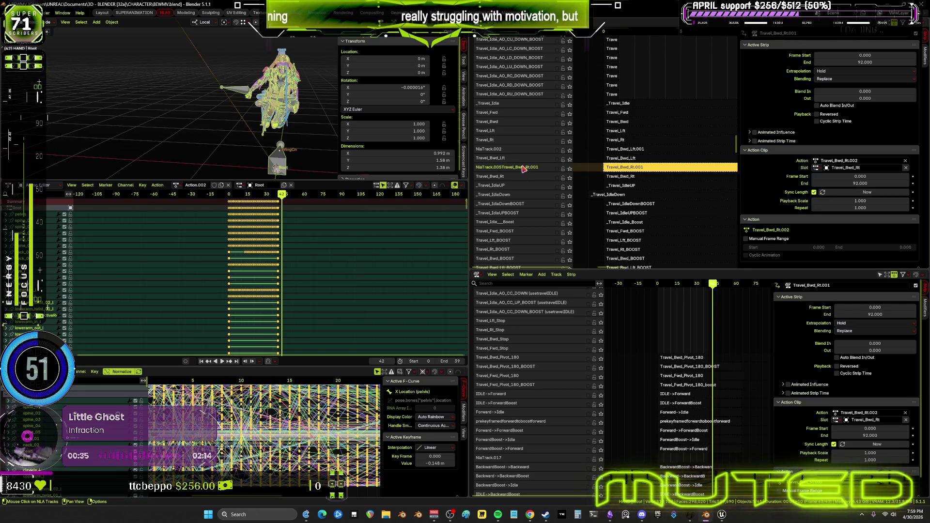
{"action": "double_click", "coordinate": [523, 168]}
{"action": "key", "text": "ctrl+v"}
{"action": "key", "text": "Return"}
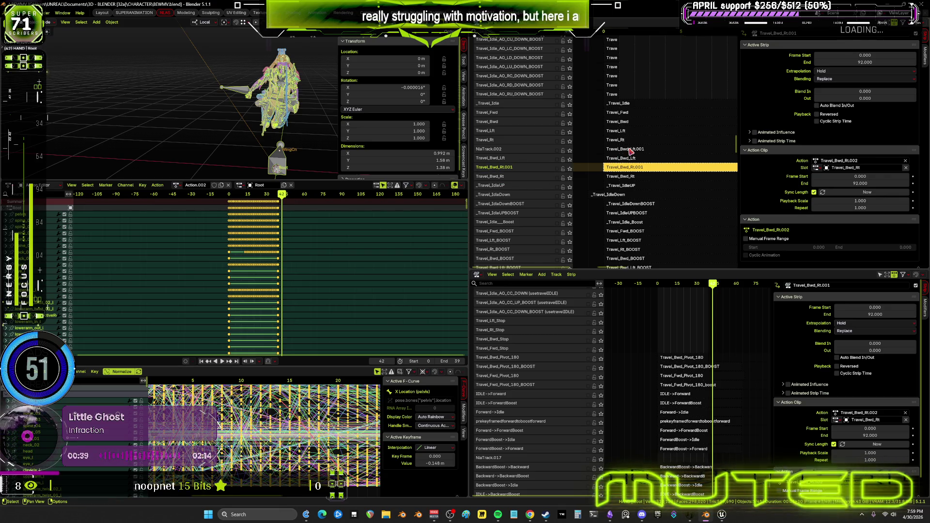
- Rename track NlaTrack.002 to Travel_Bwd_Lft.001, copying its strip's name
{"action": "double_click", "coordinate": [629, 151]}
{"action": "key", "text": "ctrl+c"}
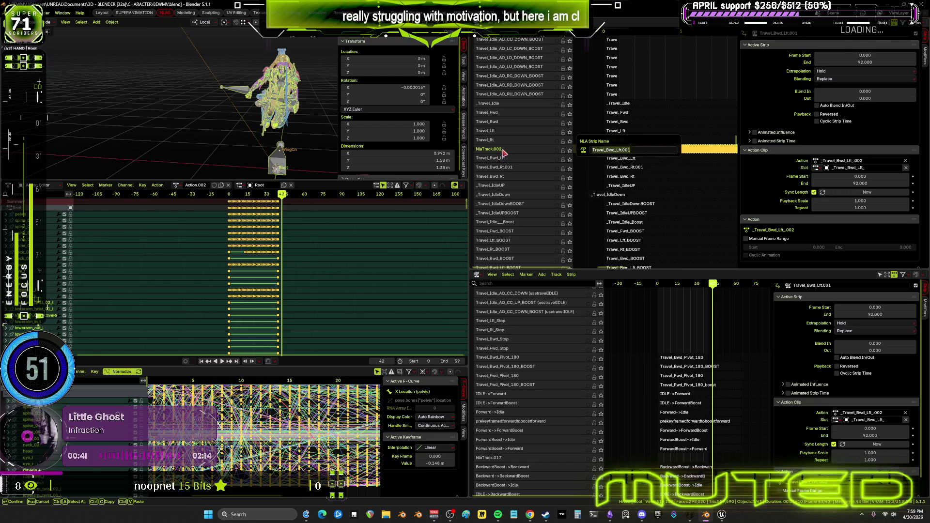
{"action": "key", "text": "Return"}
{"action": "double_click", "coordinate": [529, 152]}
{"action": "key", "text": "ctrl+v"}
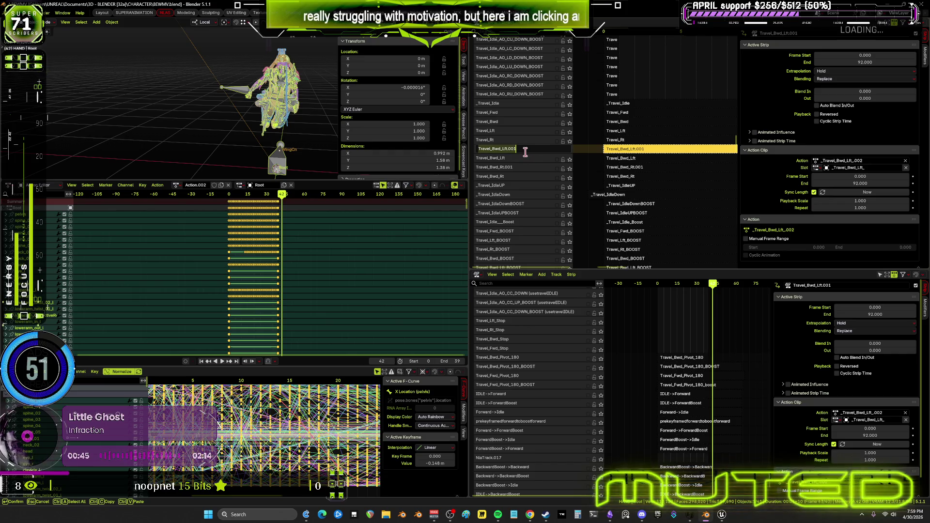
{"action": "key", "text": "Return"}
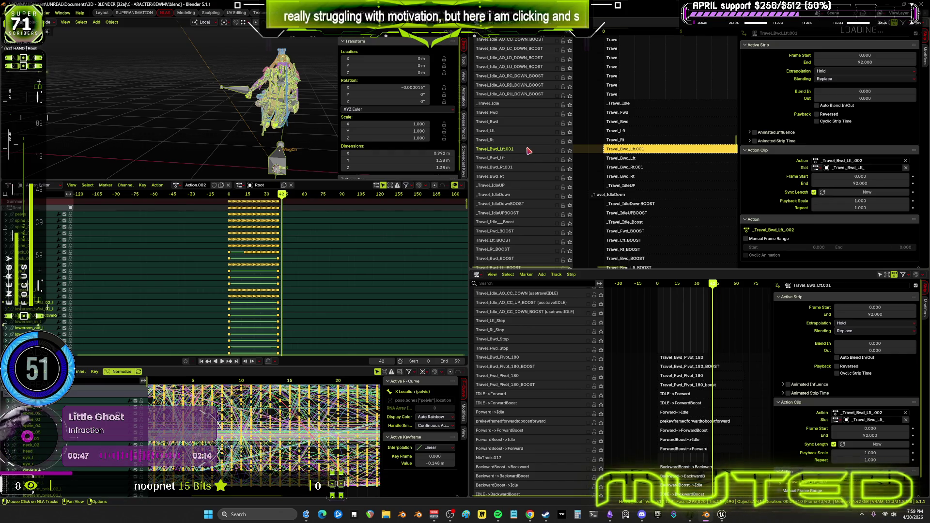
- Move the Travel_Bwd_Lft.001 track to the bottom of the track order
{"action": "right_click", "coordinate": [529, 151]}
{"action": "mouse_move", "coordinate": [531, 133]}
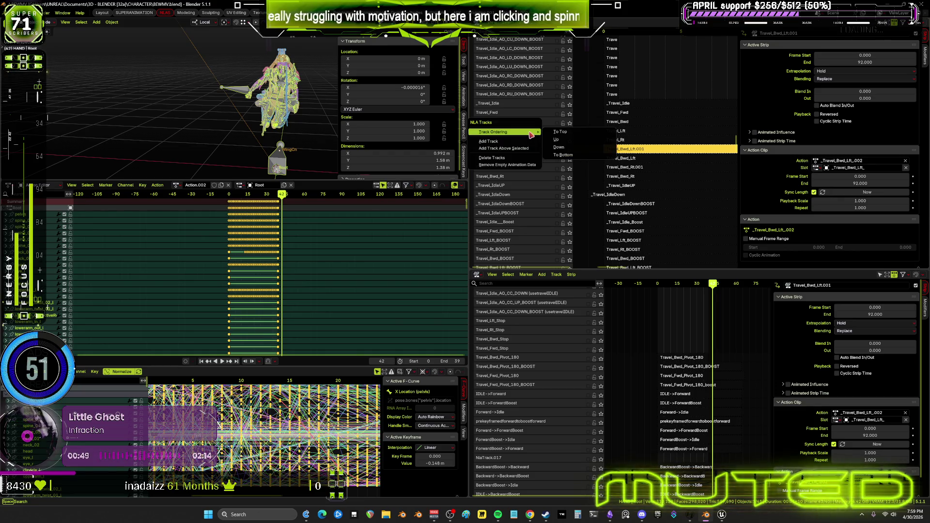
{"action": "left_click", "coordinate": [591, 156]}
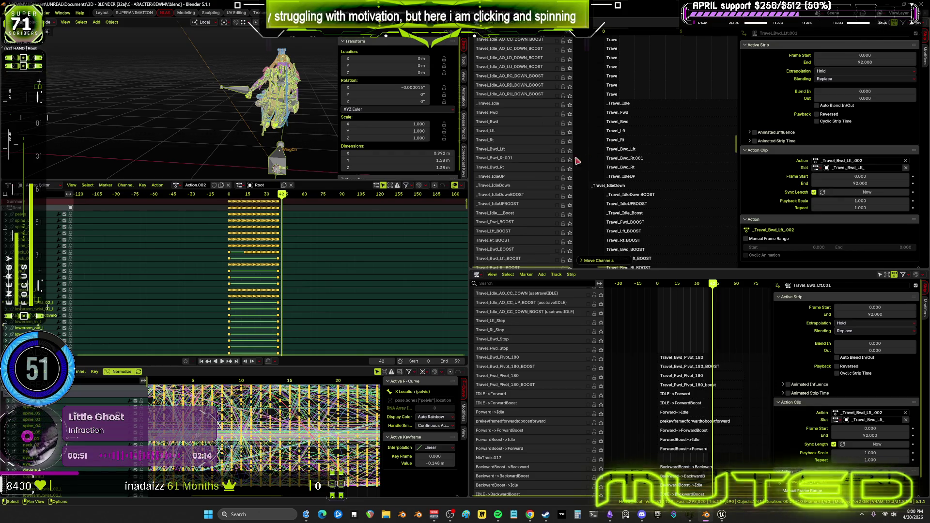
- Move the Travel_Bwd_Rt.001 track to the bottom of the stack
{"action": "right_click", "coordinate": [529, 161]}
{"action": "mouse_move", "coordinate": [532, 160]}
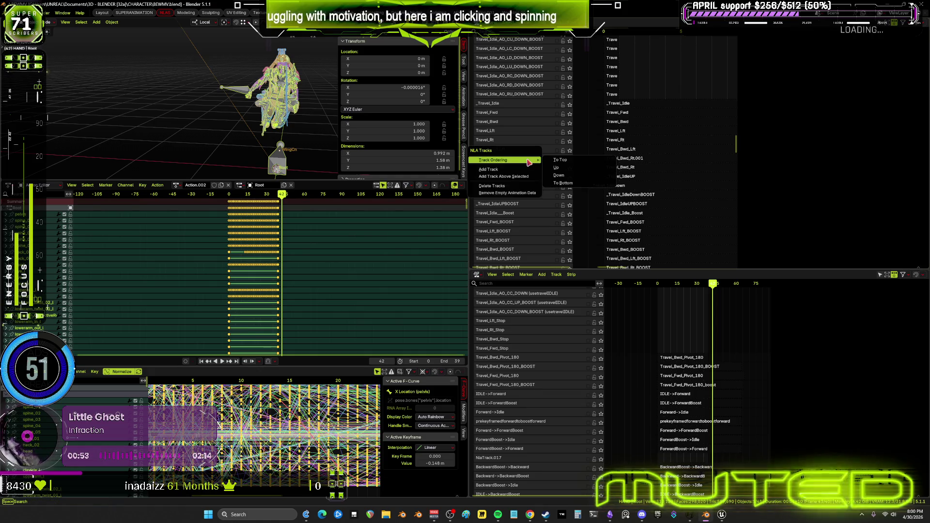
{"action": "left_click", "coordinate": [572, 180]}
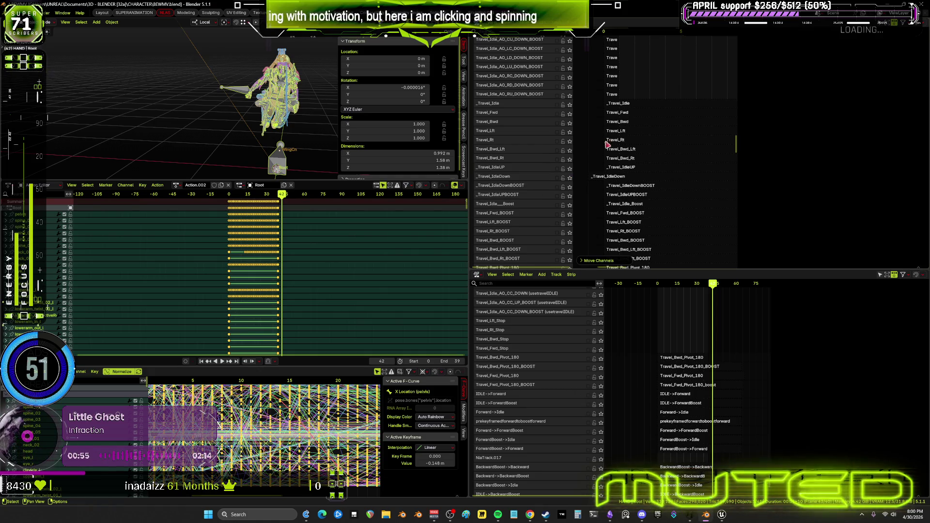
- Scroll down the track list to check the new order, cancelling an accidental strip move
{"action": "mouse_move", "coordinate": [669, 141]}
{"action": "middle_mouse_down"}
{"action": "mouse_move", "coordinate": [623, 157]}
{"action": "mouse_move", "coordinate": [673, 132]}
{"action": "mouse_move", "coordinate": [599, 138]}
{"action": "middle_mouse_up"}
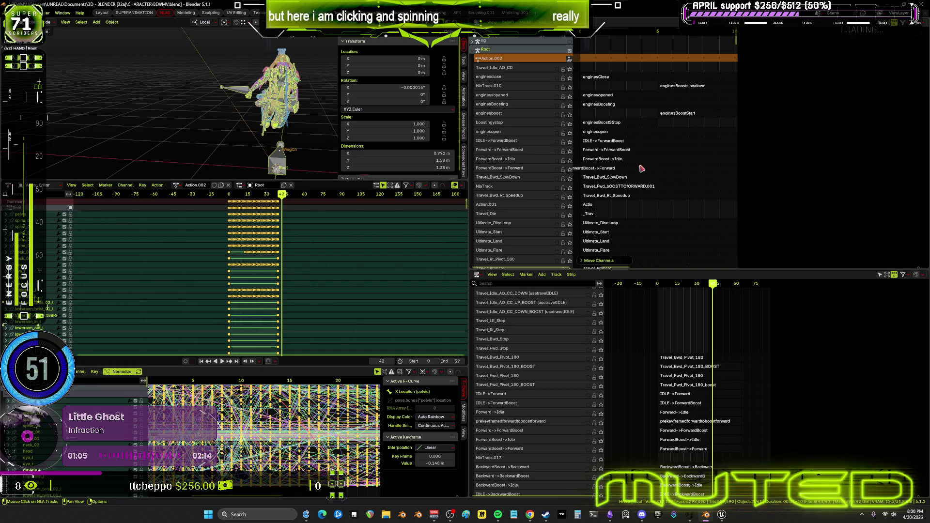
{"action": "left_click", "coordinate": [663, 175]}
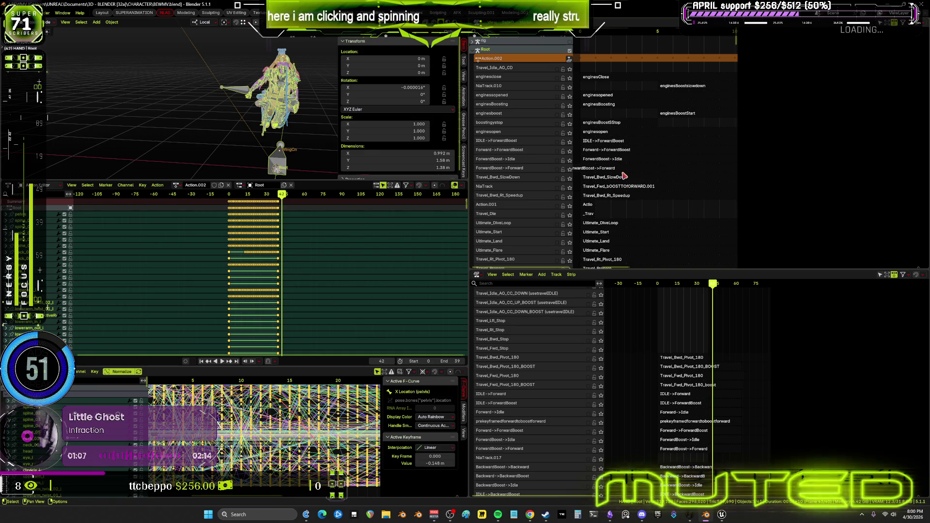
{"action": "scroll", "coordinate": [604, 126], "scroll_direction": "down", "scroll_amount": 20}
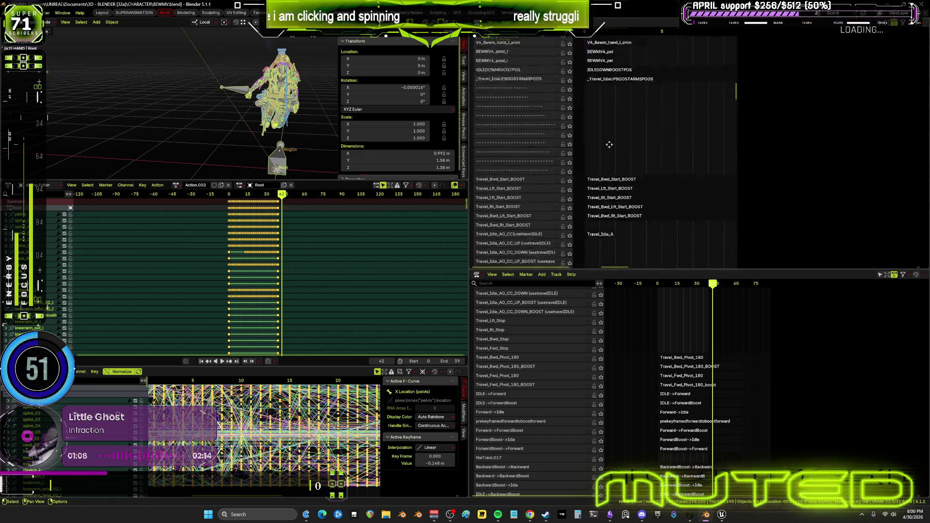
{"action": "scroll", "coordinate": [604, 125], "scroll_direction": "down", "scroll_amount": 15}
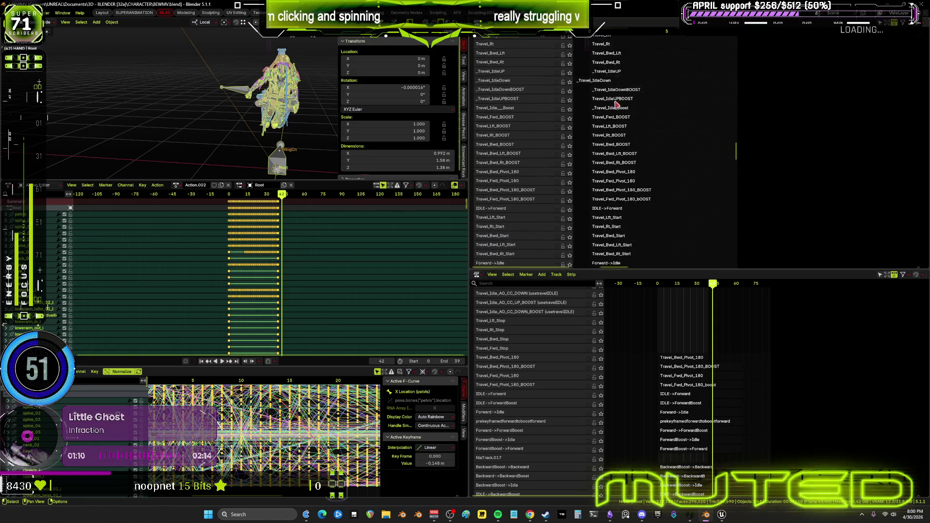
{"action": "scroll", "coordinate": [628, 154], "scroll_direction": "down", "scroll_amount": 5}
{"action": "left_click_drag", "start_coordinate": [644, 155], "coordinate": [679, 183]}
{"action": "right_click", "coordinate": [679, 183]}
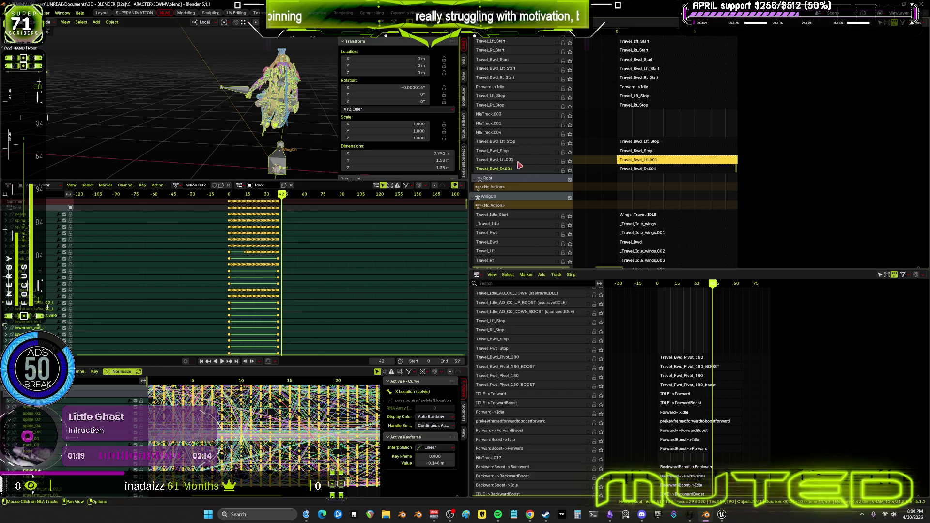
- Move the Travel_Bwd_Lft.001 track up two rows, then select the Travel_Bwd_Lft_Stop strip
{"action": "left_click", "coordinate": [524, 164]}
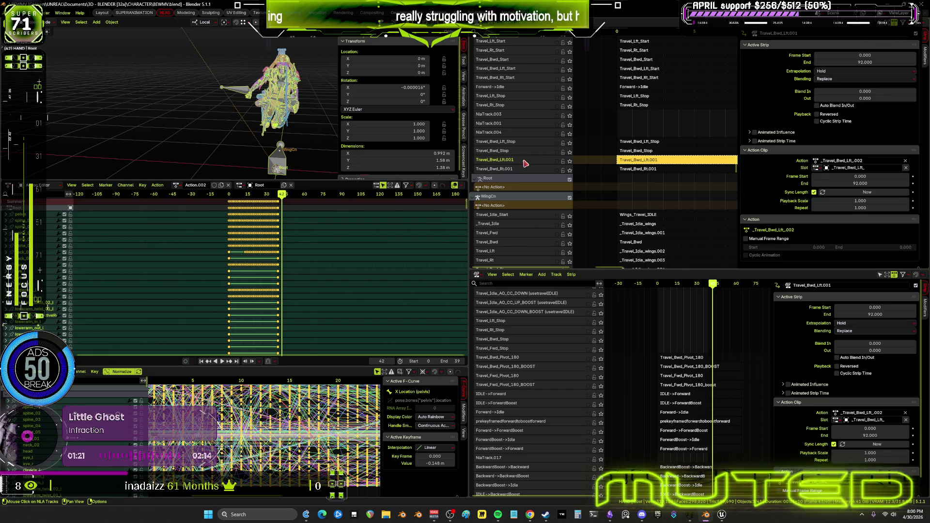
{"action": "right_click", "coordinate": [523, 163]}
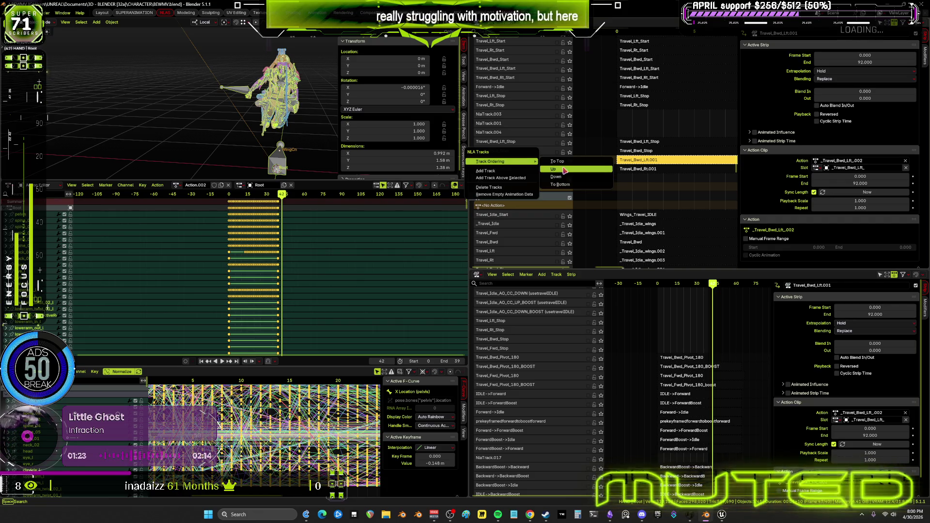
{"action": "left_click", "coordinate": [557, 168]}
{"action": "right_click", "coordinate": [533, 151]}
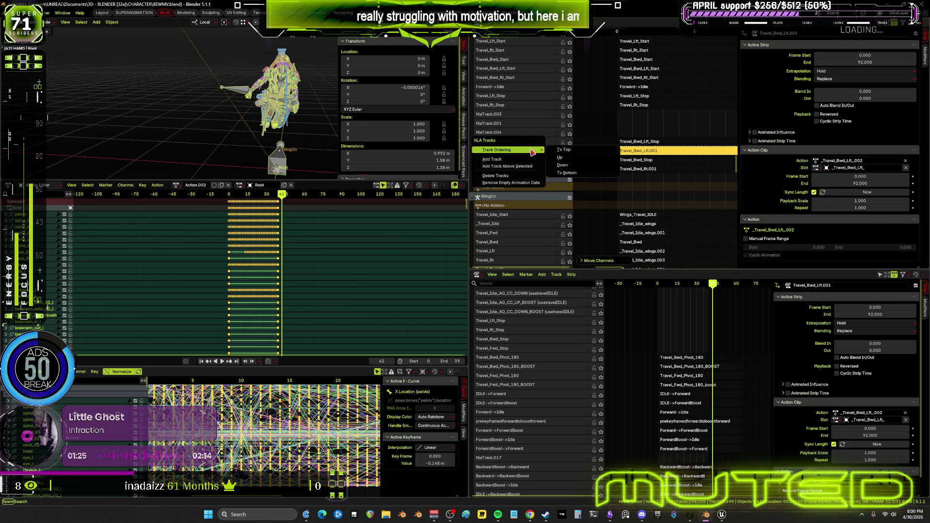
{"action": "left_click", "coordinate": [561, 159]}
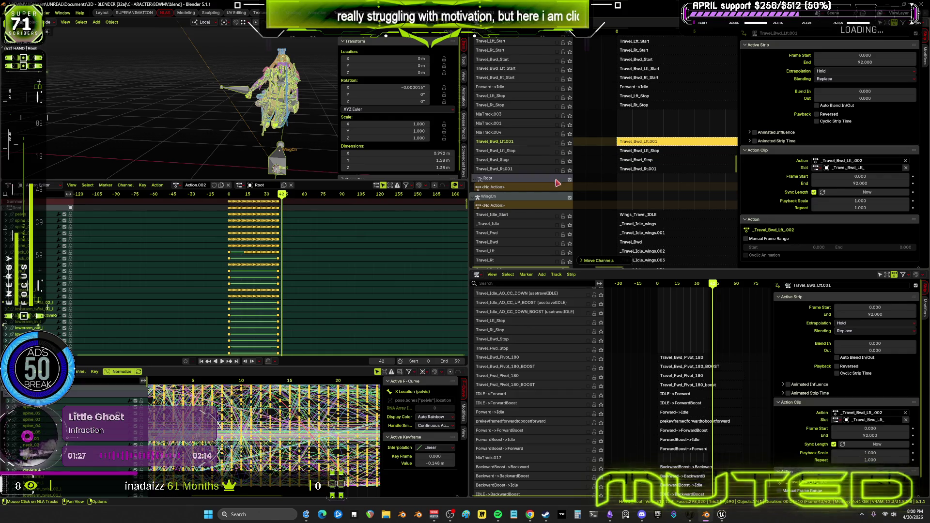
{"action": "scroll", "coordinate": [617, 160], "scroll_direction": "down", "scroll_amount": 2}
{"action": "scroll", "coordinate": [616, 159], "scroll_direction": "down", "scroll_amount": 3}
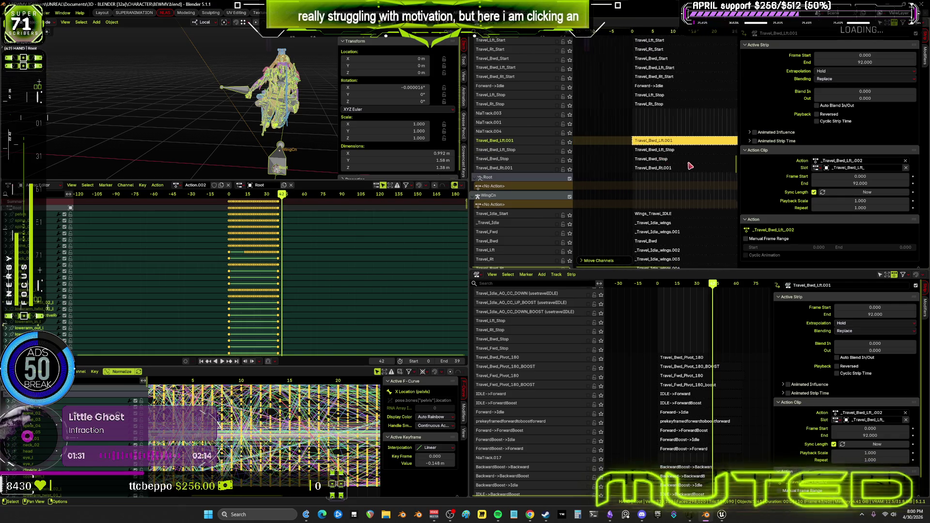
{"action": "scroll", "coordinate": [613, 166], "scroll_direction": "down", "scroll_amount": 4}
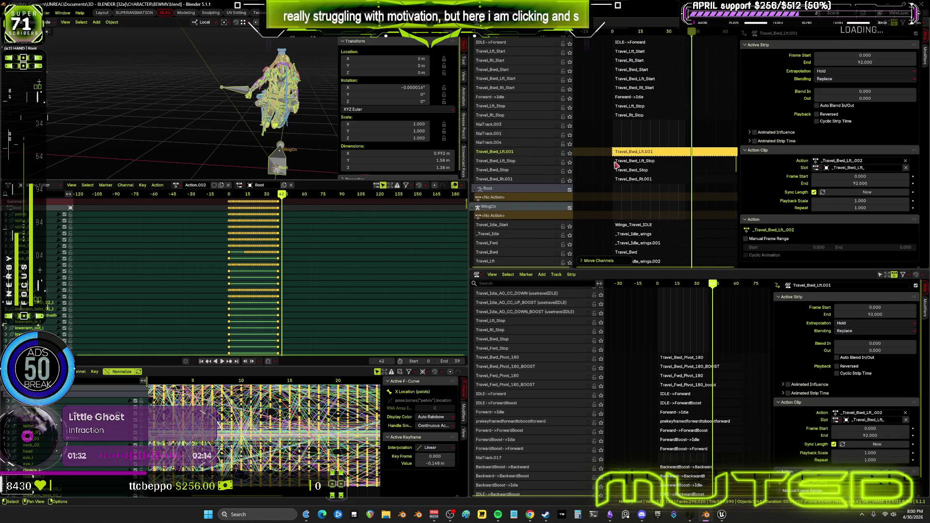
{"action": "left_click", "coordinate": [662, 164]}
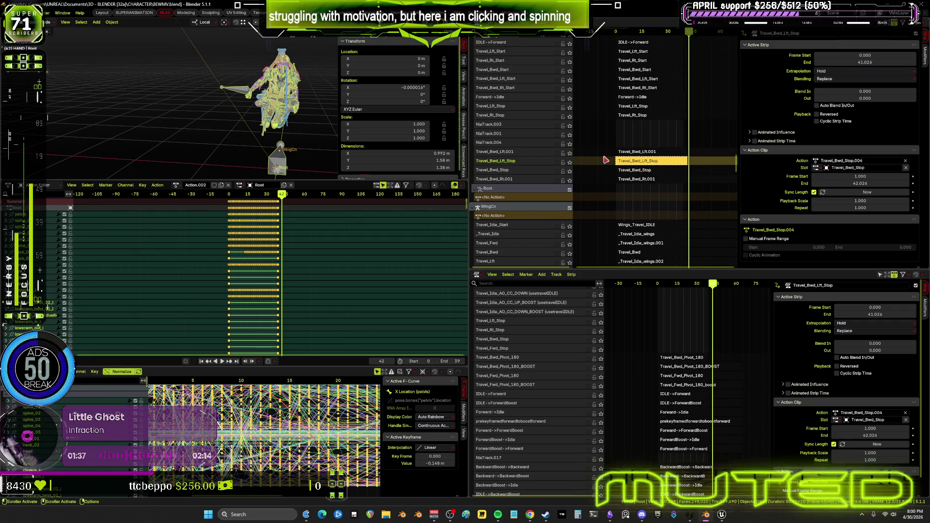
- Solo the Travel_Bwd_Lft_Stop track and play it back, stopping at frame 39
{"action": "double_click", "coordinate": [632, 164]}
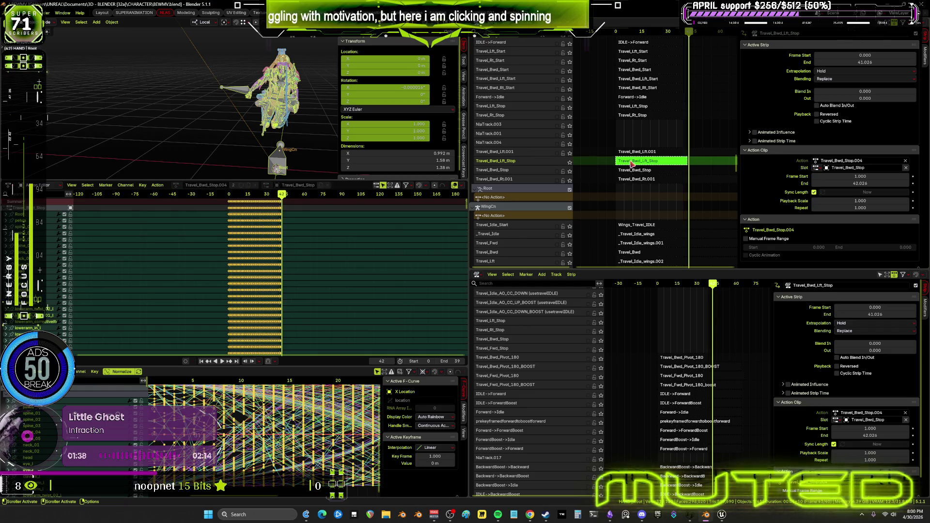
{"action": "left_click", "coordinate": [570, 162]}
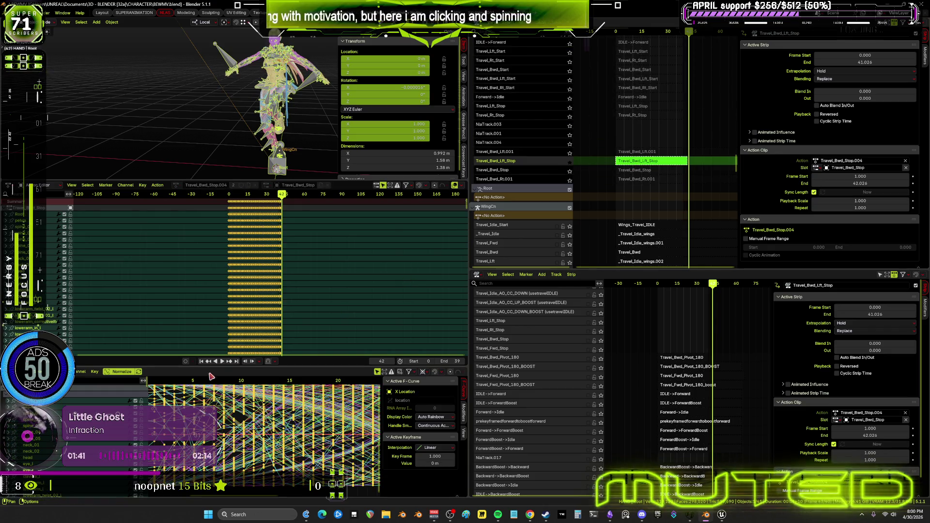
{"action": "scroll", "coordinate": [230, 388], "scroll_direction": "down", "scroll_amount": 3}
{"action": "key", "text": "space"}
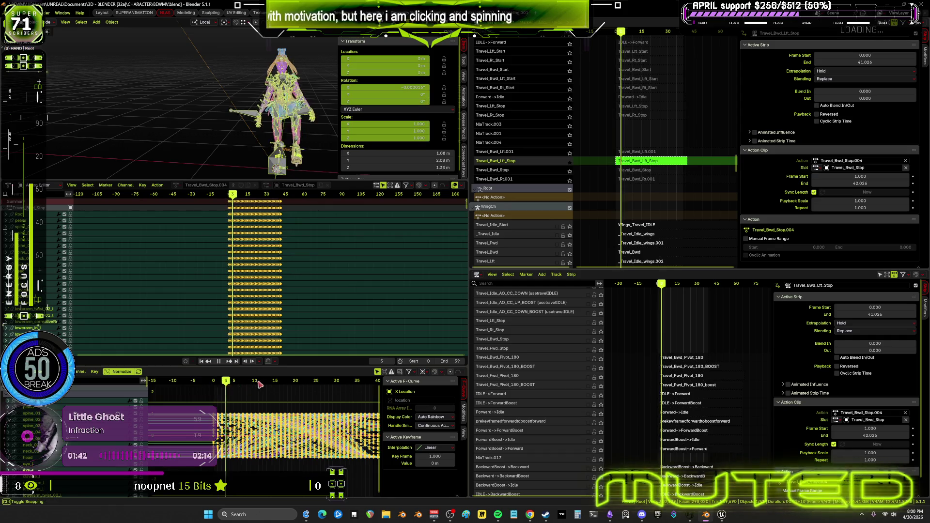
{"action": "key", "text": "space"}
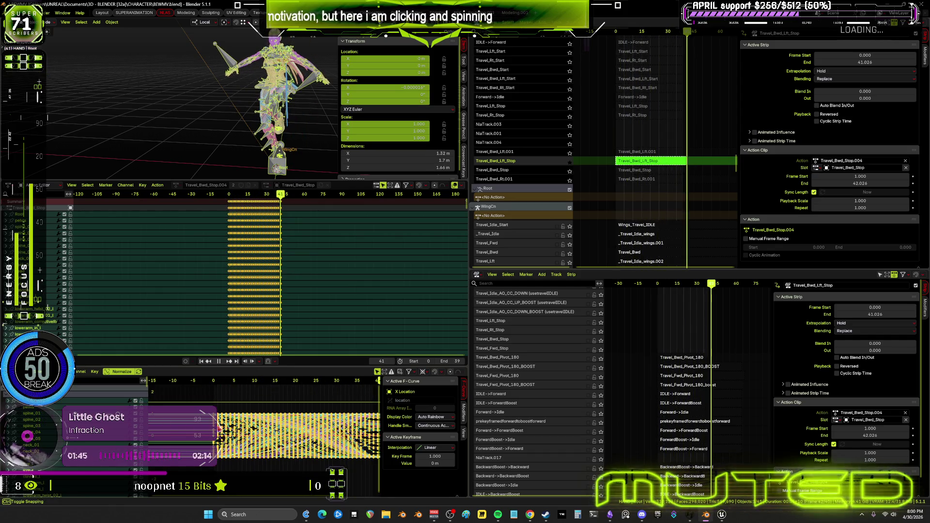
{"action": "scroll", "coordinate": [339, 402], "scroll_direction": "down", "scroll_amount": 5, "text": "ctrl"}
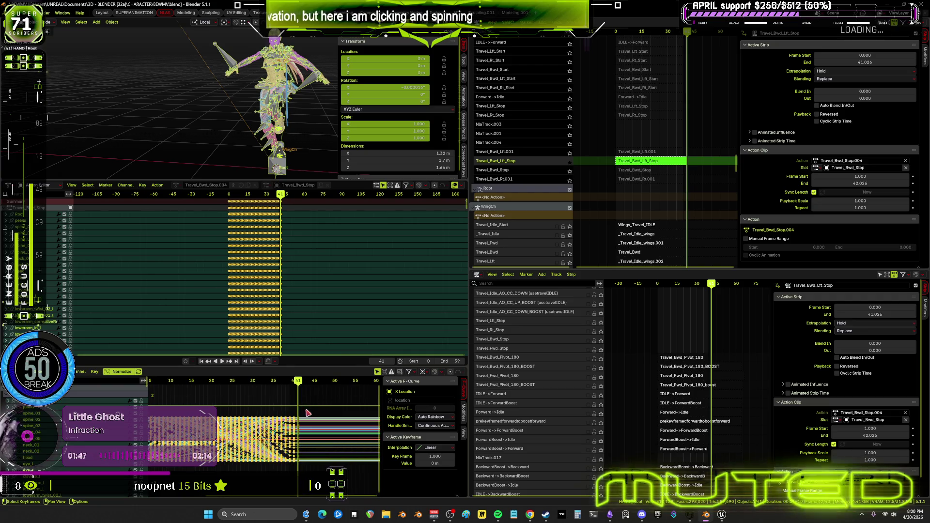
{"action": "left_click_drag", "start_coordinate": [301, 387], "coordinate": [294, 390]}
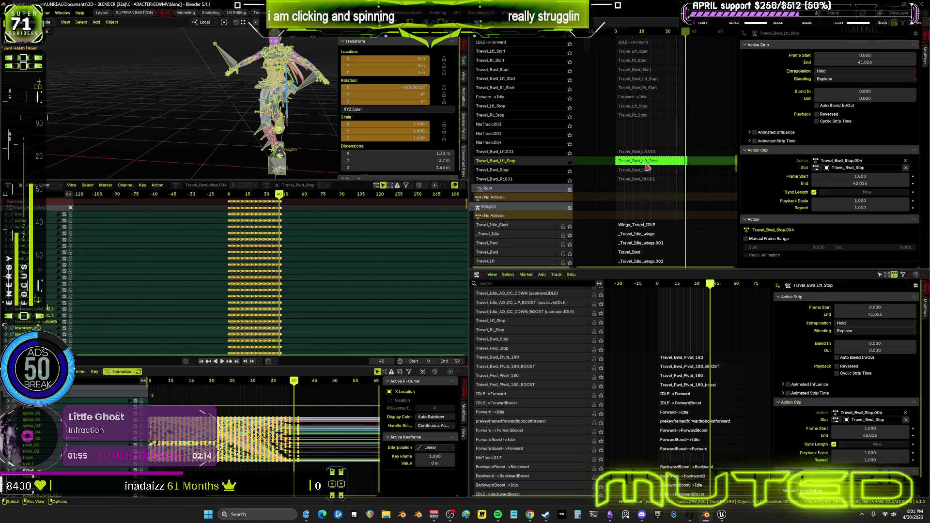
{"action": "key", "text": "Tab"}
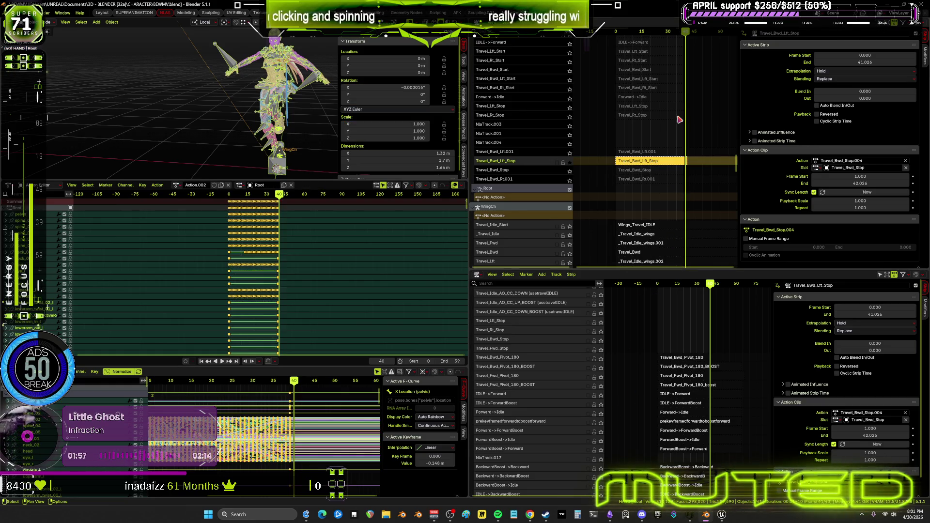
- Enter tweak mode on the Travel_Bwd_Stop strip and check its keys at frame 41
{"action": "left_click", "coordinate": [651, 173]}
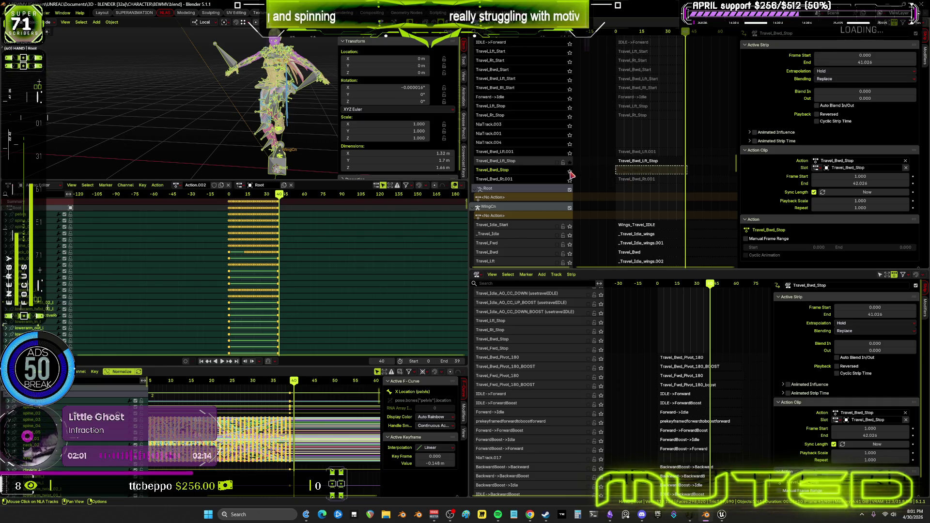
{"action": "left_click", "coordinate": [626, 172]}
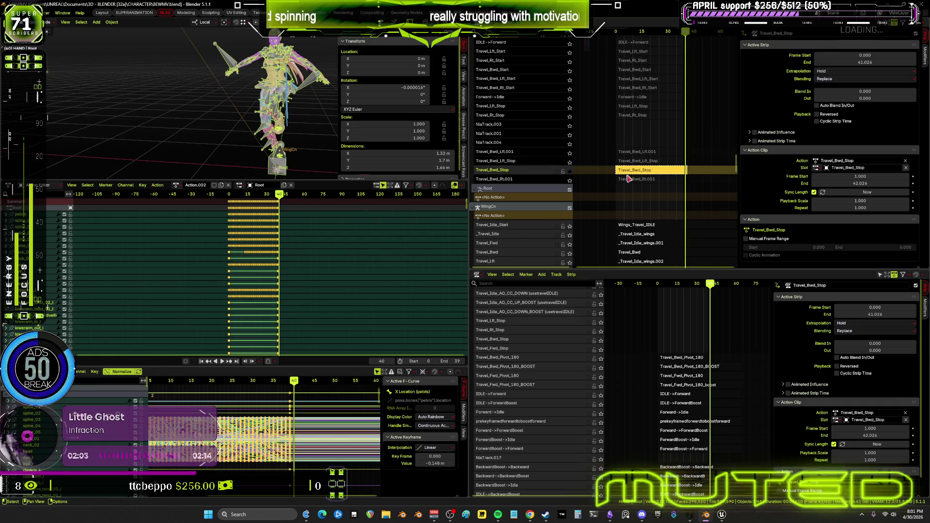
{"action": "key", "text": "Tab"}
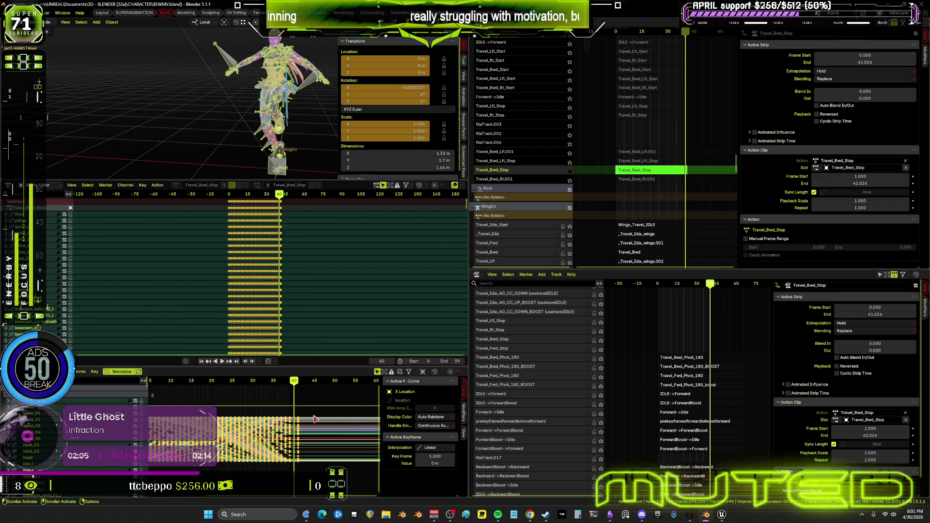
{"action": "key", "text": "space"}
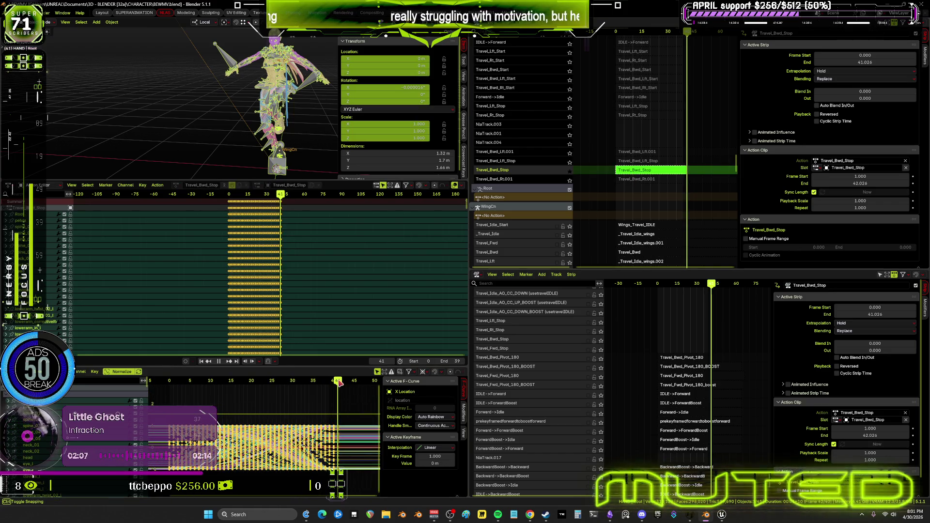
{"action": "left_click_drag", "start_coordinate": [337, 386], "coordinate": [336, 391]}
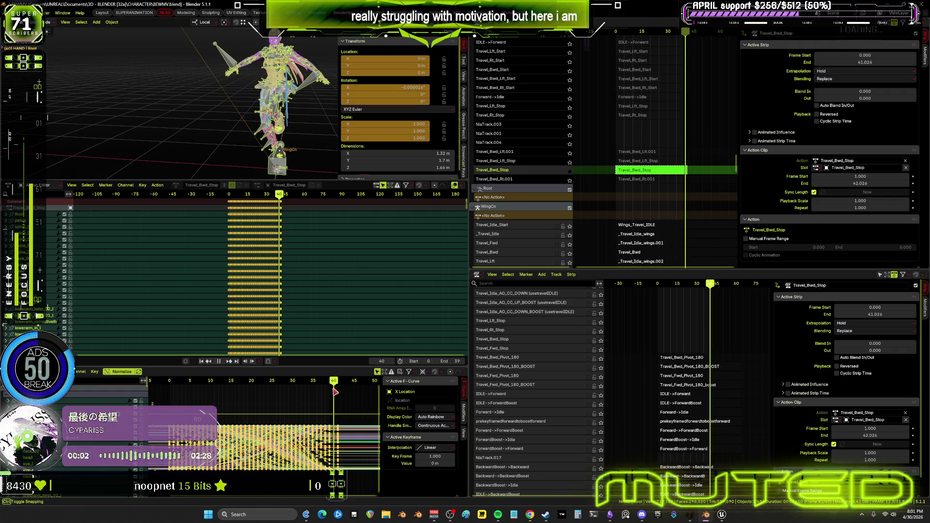
{"action": "key", "text": "ctrl+space"}
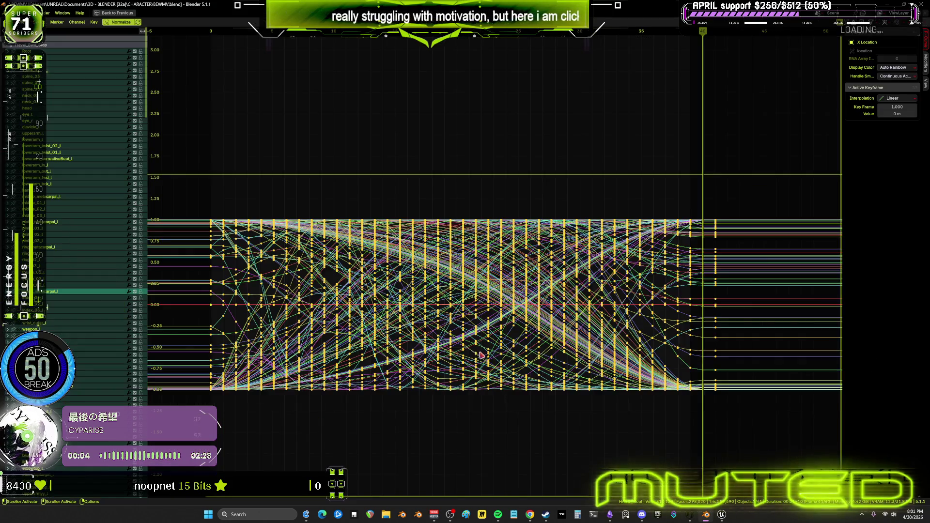
{"action": "key", "text": "ctrl+space"}
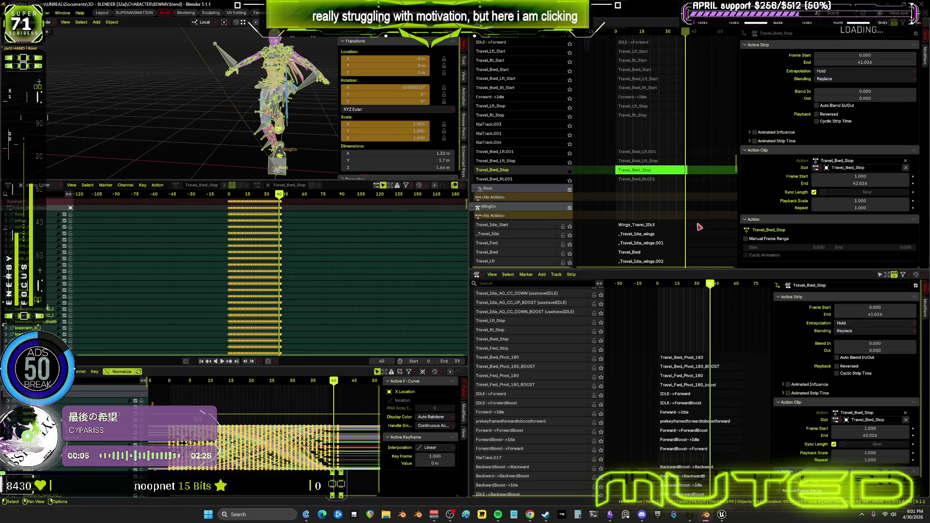
- Exit tweak mode, set Travel_Bwd_Stop's strip end to frame 41, and unsolo its track
{"action": "key", "text": "Tab"}
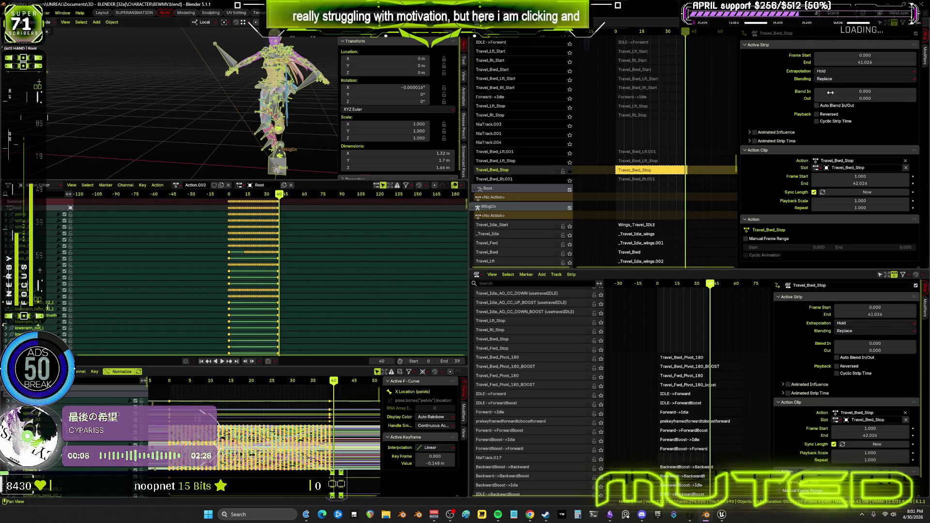
{"action": "double_click", "coordinate": [870, 63]}
{"action": "type", "text": "41"}
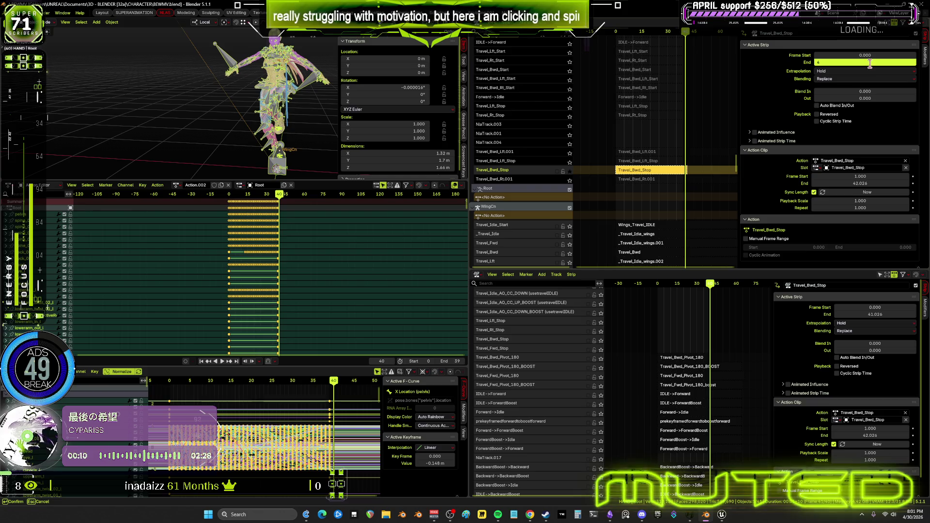
{"action": "key", "text": "Return"}
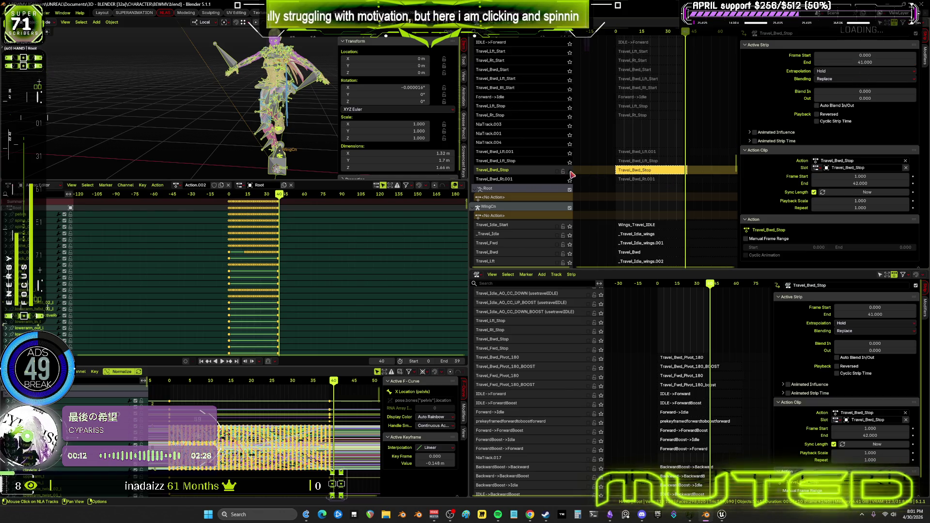
{"action": "left_click", "coordinate": [569, 171]}
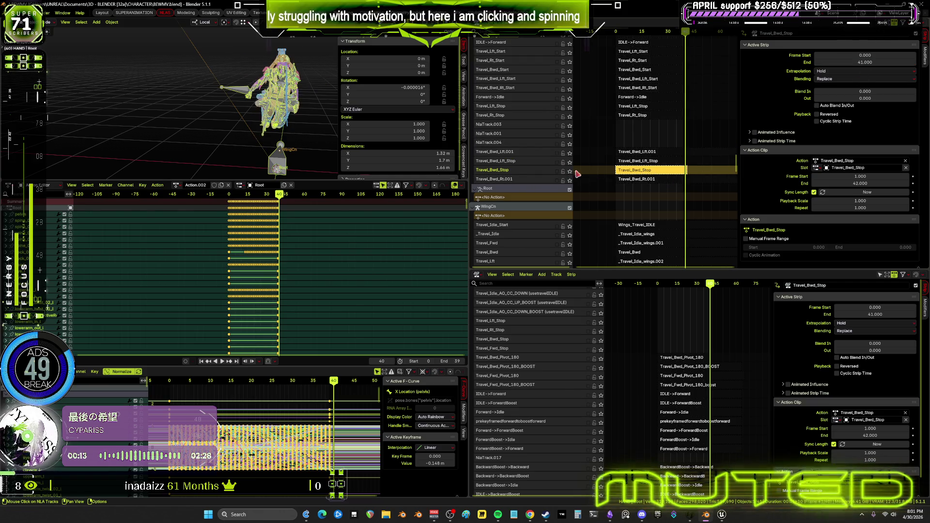
- Set the Travel_Bwd_Lft_Stop strip's end frame to 41
{"action": "left_click", "coordinate": [650, 163]}
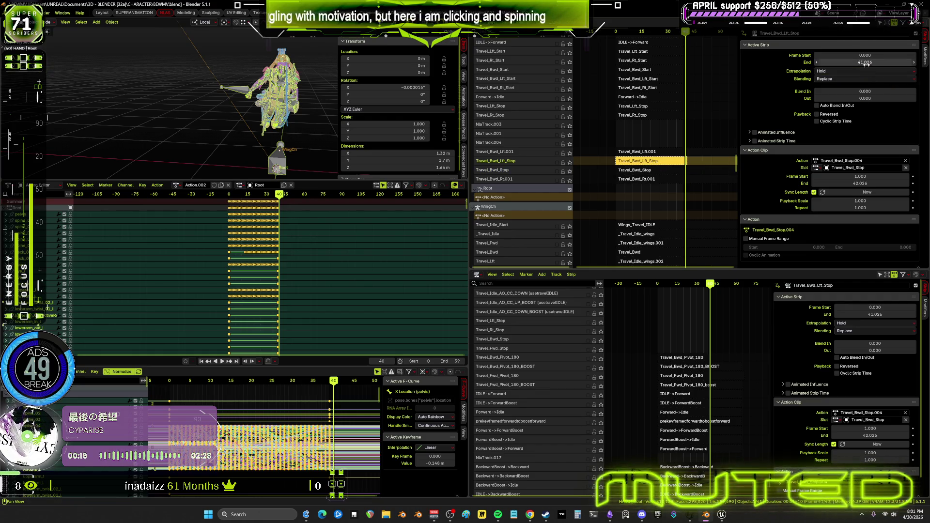
{"action": "left_click_drag", "start_coordinate": [865, 62], "coordinate": [866, 63]}
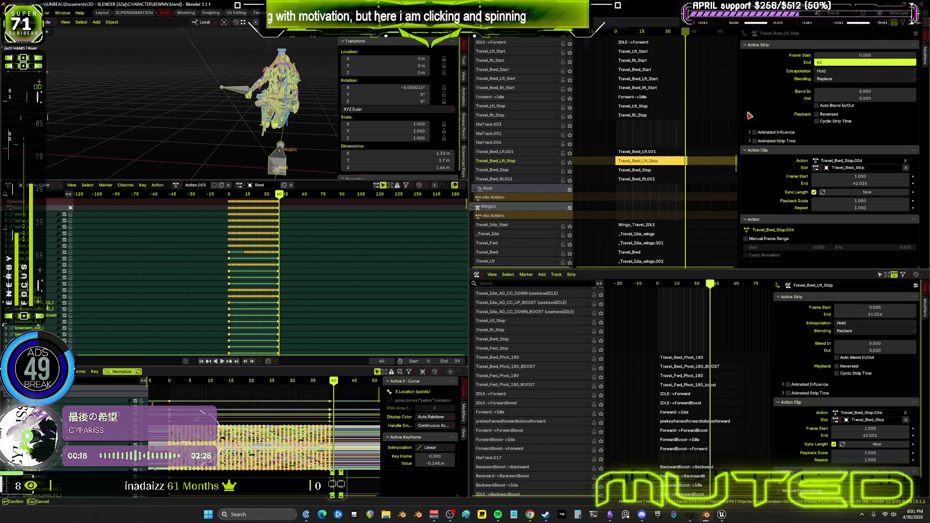
{"action": "key", "text": "Return"}
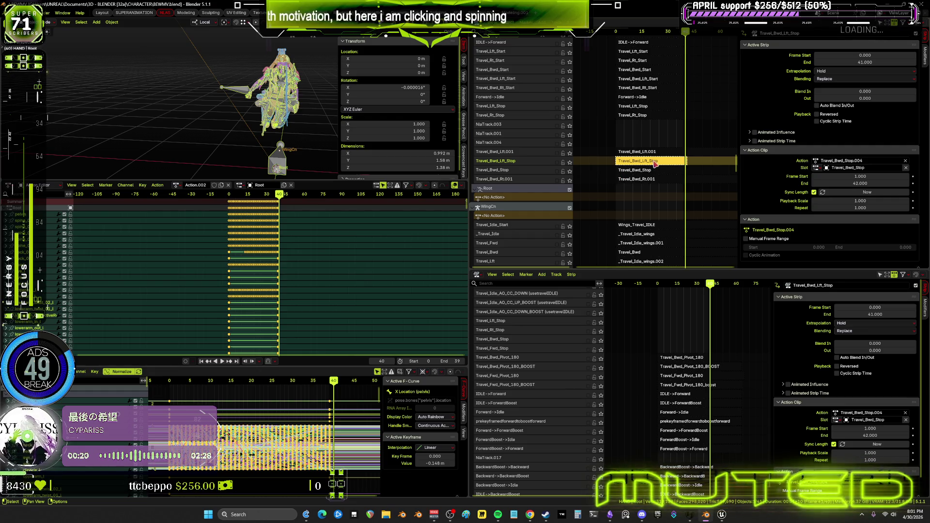
{"action": "right_click", "coordinate": [655, 166]}
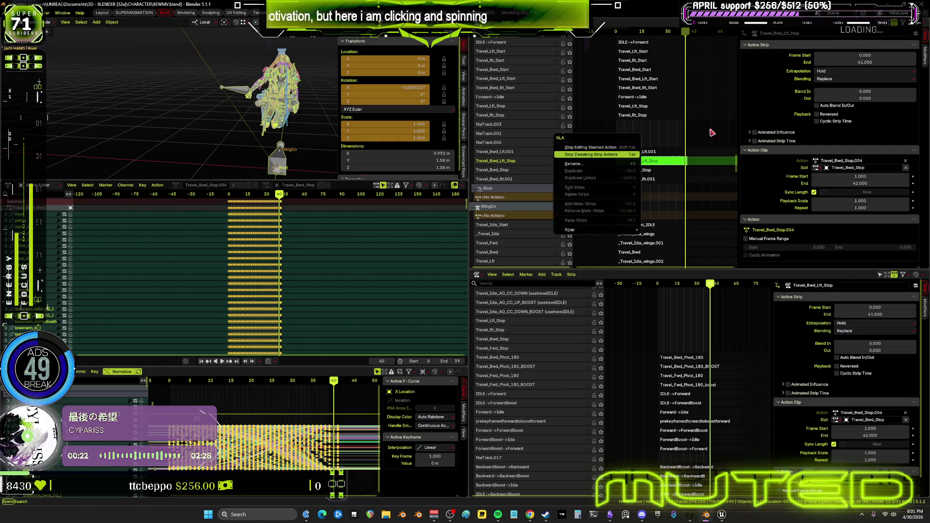
- Snap all Travel_Bwd_Lft_Stop keyframes to the nearest frame, moving the 25.615 key to 26, then exit tweak mode
{"action": "left_click", "coordinate": [568, 164]}
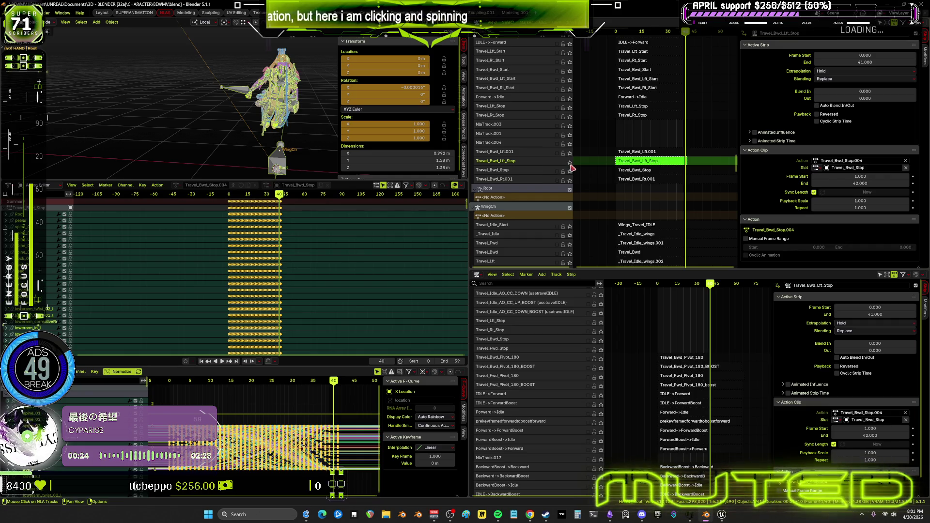
{"action": "left_click", "coordinate": [272, 430]}
{"action": "key", "text": "a"}
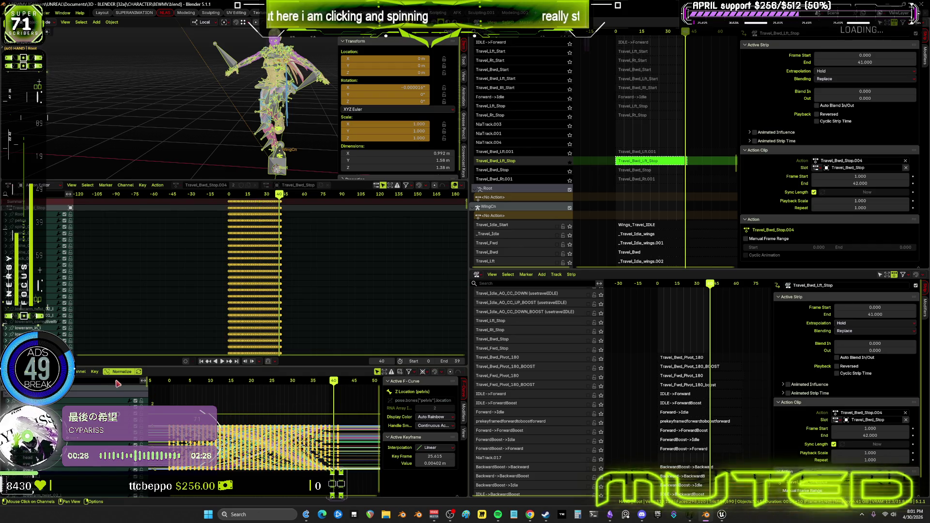
{"action": "left_click", "coordinate": [95, 372]}
{"action": "mouse_move", "coordinate": [111, 387]}
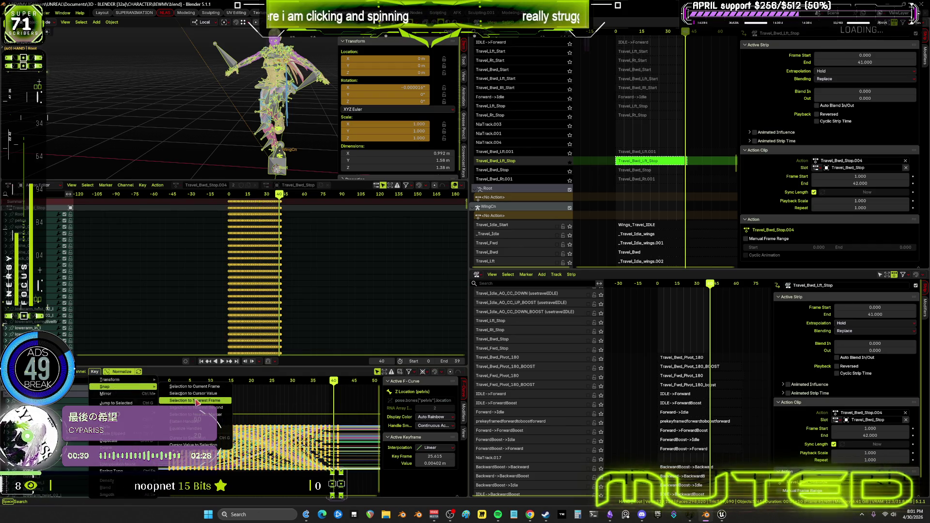
{"action": "key", "text": "Return"}
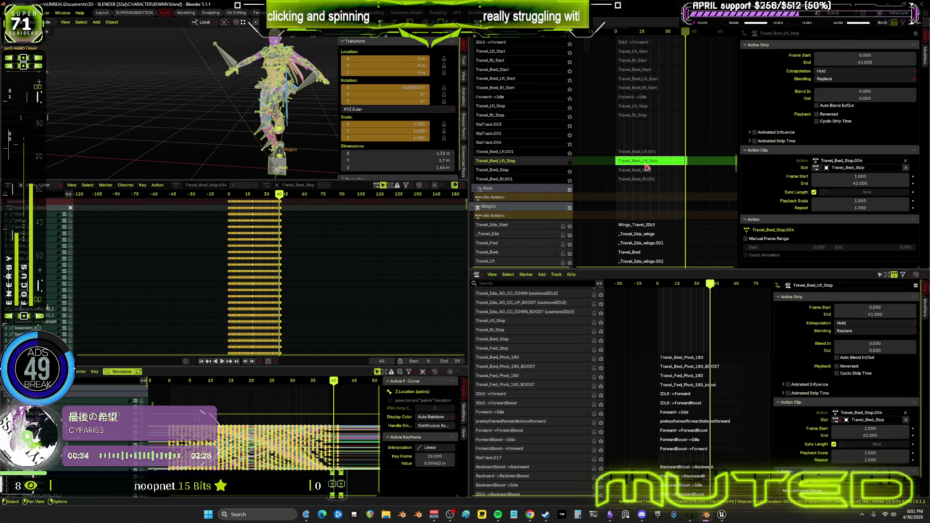
{"action": "key", "text": "Tab"}
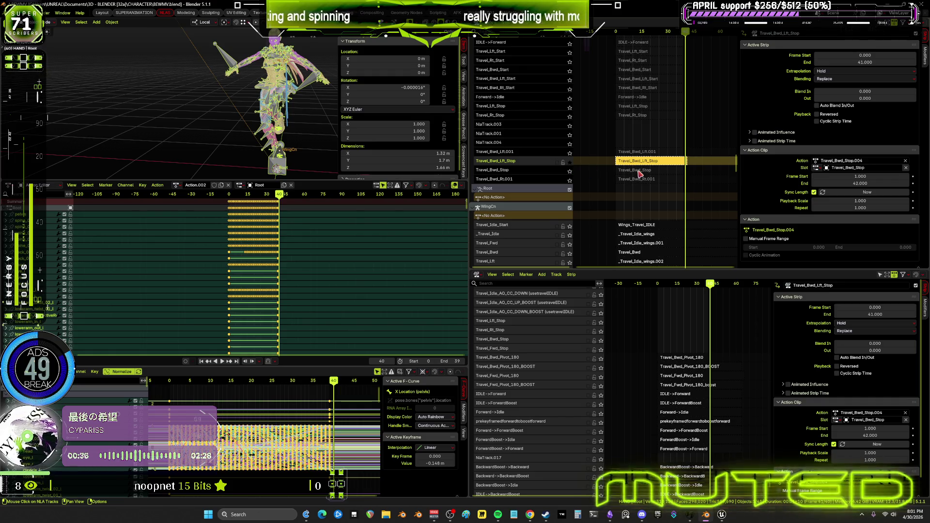
{"action": "left_click", "coordinate": [639, 171]}
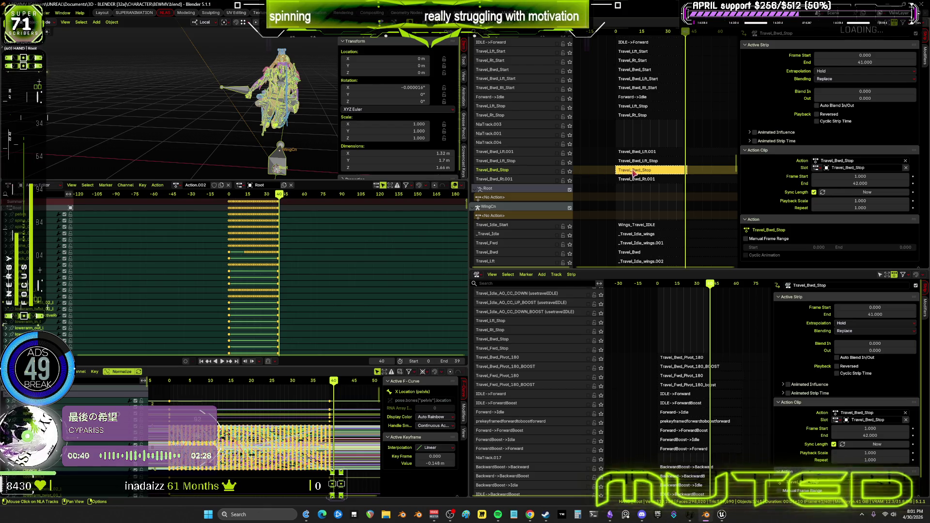
{"action": "key", "text": "Tab"}
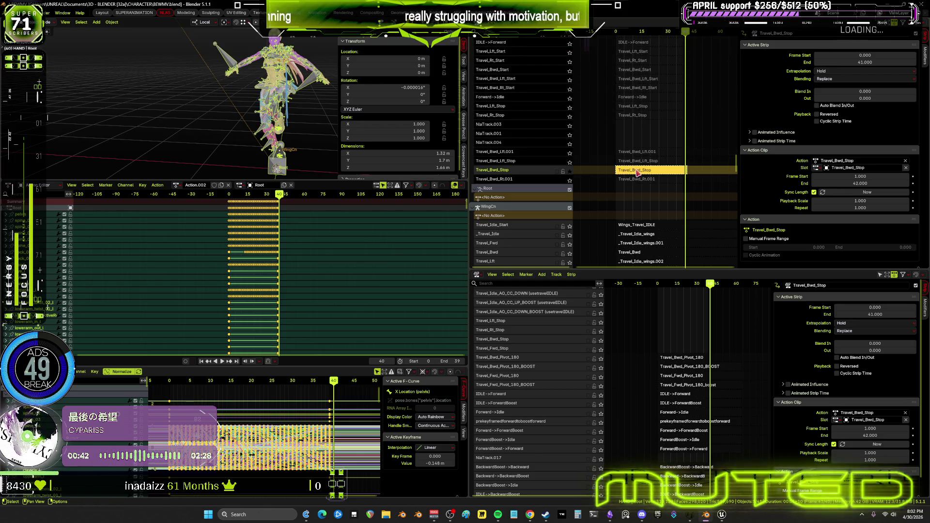
{"action": "key", "text": "Tab"}
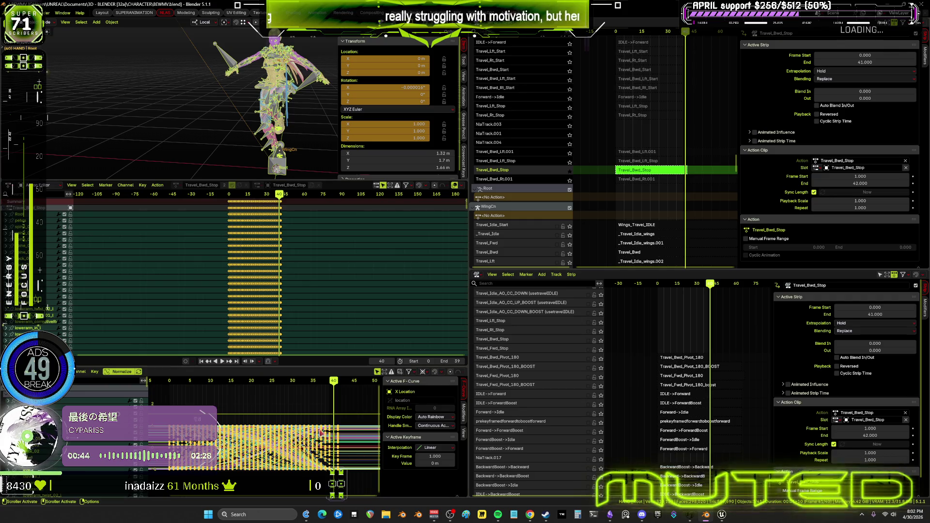
{"action": "left_click", "coordinate": [94, 372]}
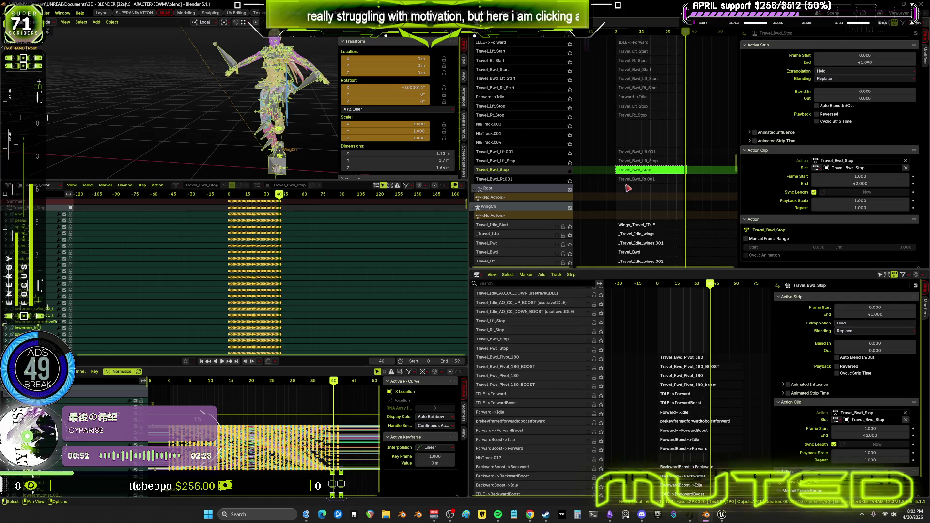
{"action": "key", "text": "Tab"}
{"action": "left_click", "coordinate": [570, 172]}
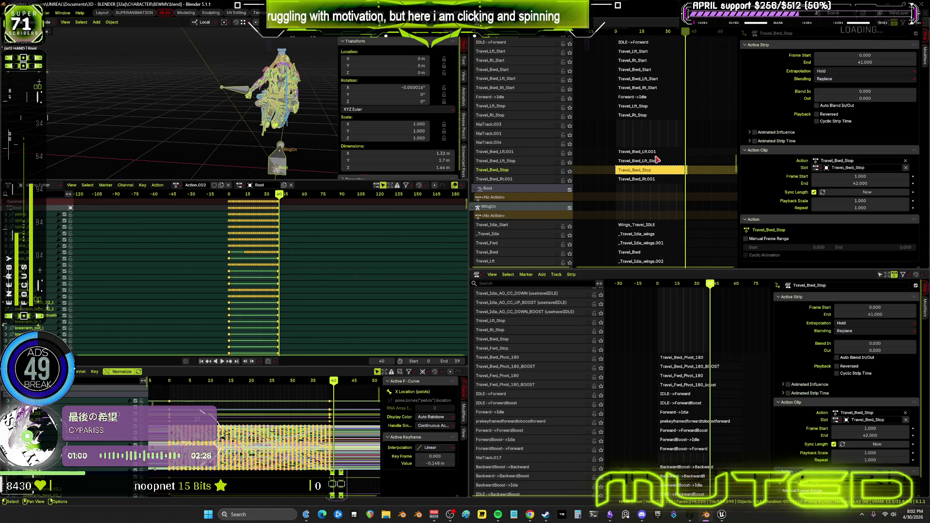
{"action": "scroll", "coordinate": [658, 160], "scroll_direction": "down", "scroll_amount": 2}
{"action": "key", "text": "Up"}
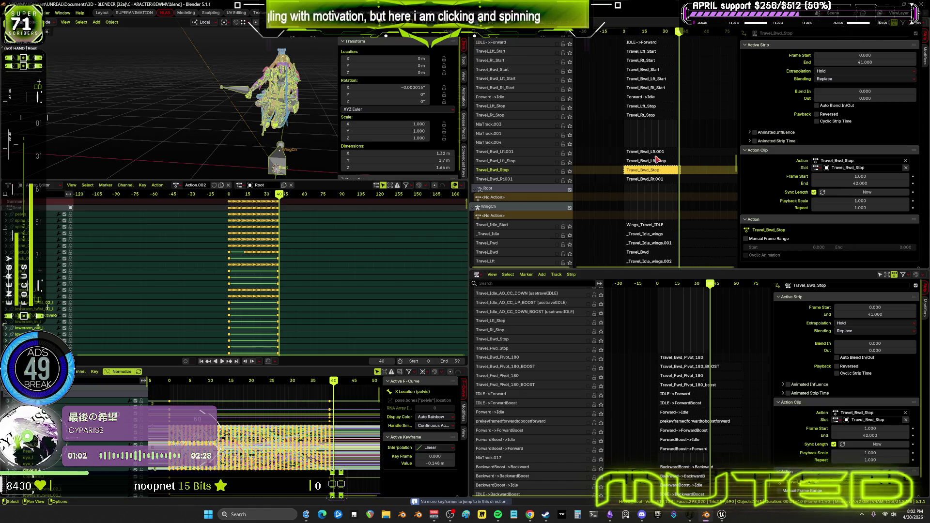